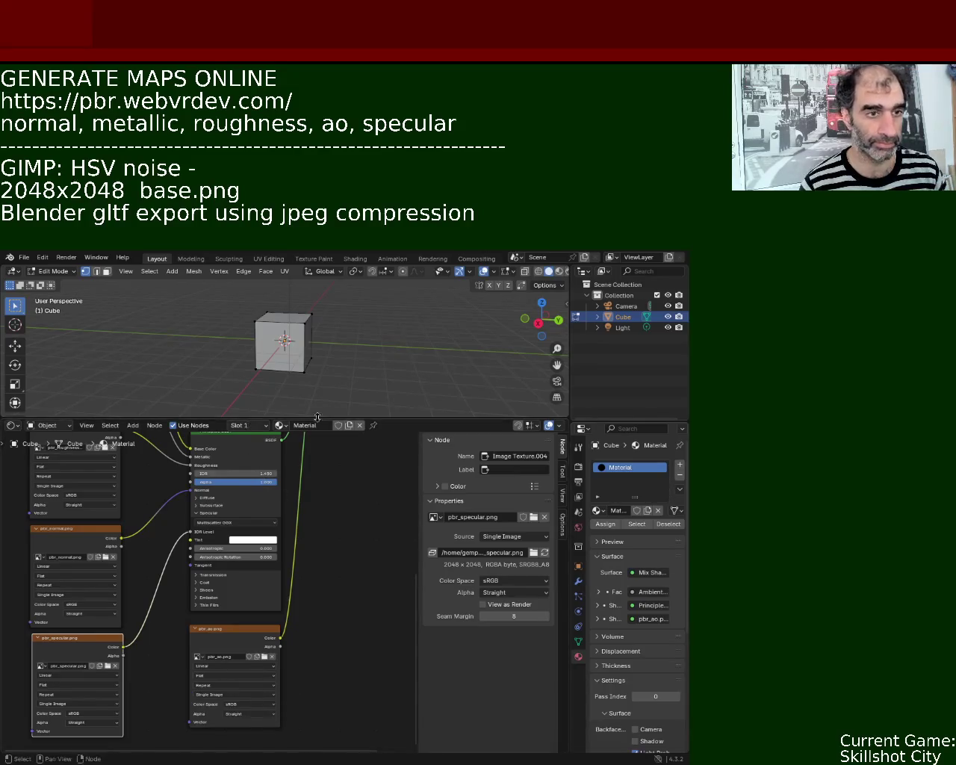
# Select all of the cube's mesh in Edit Mode and zoom the Shader Editor out to show every node
pyautogui.moveTo(349, 410); pyautogui.dragTo(348, 393)
pyautogui.moveTo(356, 376)
pyautogui.mouseDown(button='middle')
pyautogui.moveTo(339, 346)
pyautogui.moveTo(340, 366)
pyautogui.mouseUp(button='middle')
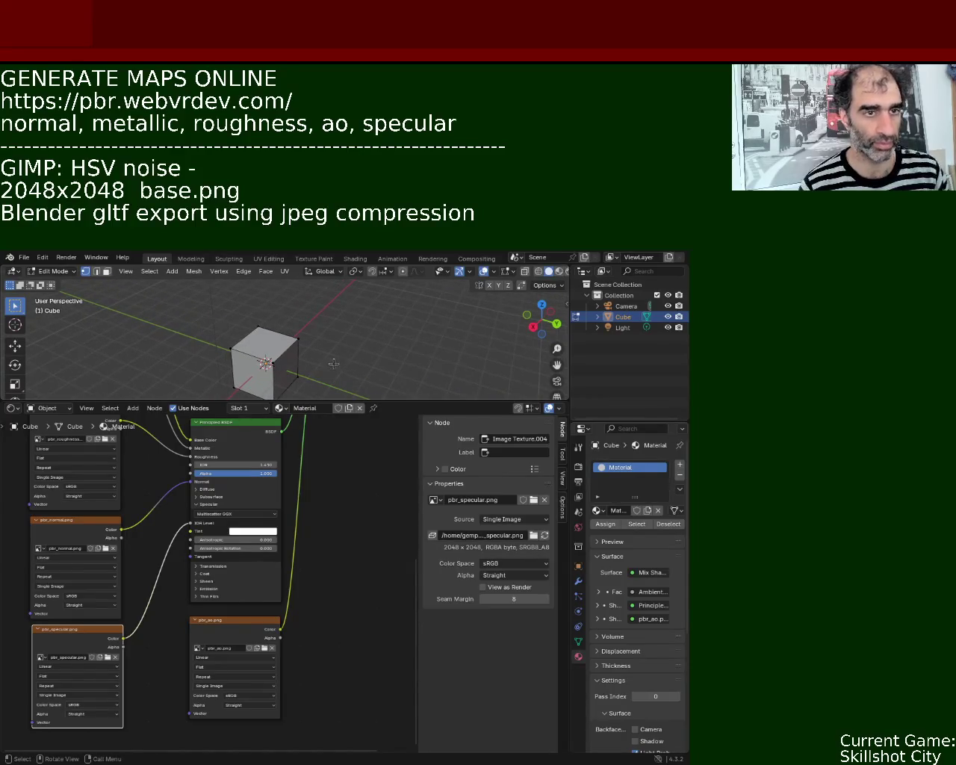
pyautogui.press('a')
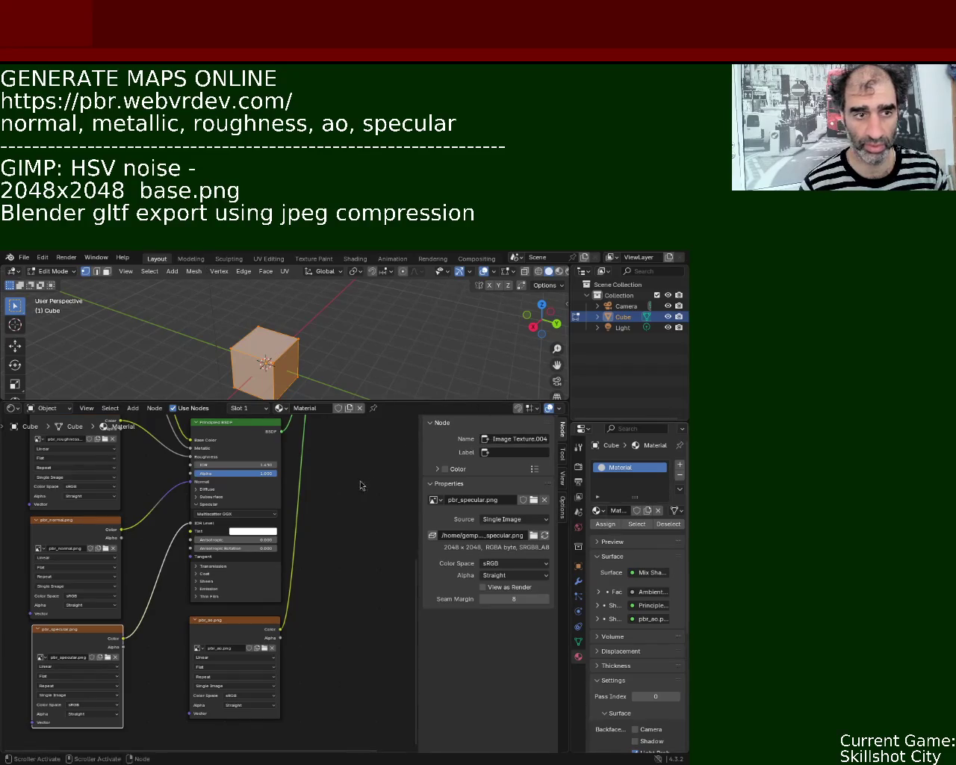
pyautogui.keyDown('ctrl'); pyautogui.moveTo(351, 559); pyautogui.dragTo(303, 511, button='middle'); pyautogui.keyUp('ctrl')
pyautogui.moveTo(257, 465); pyautogui.dragTo(259, 510, button='middle')
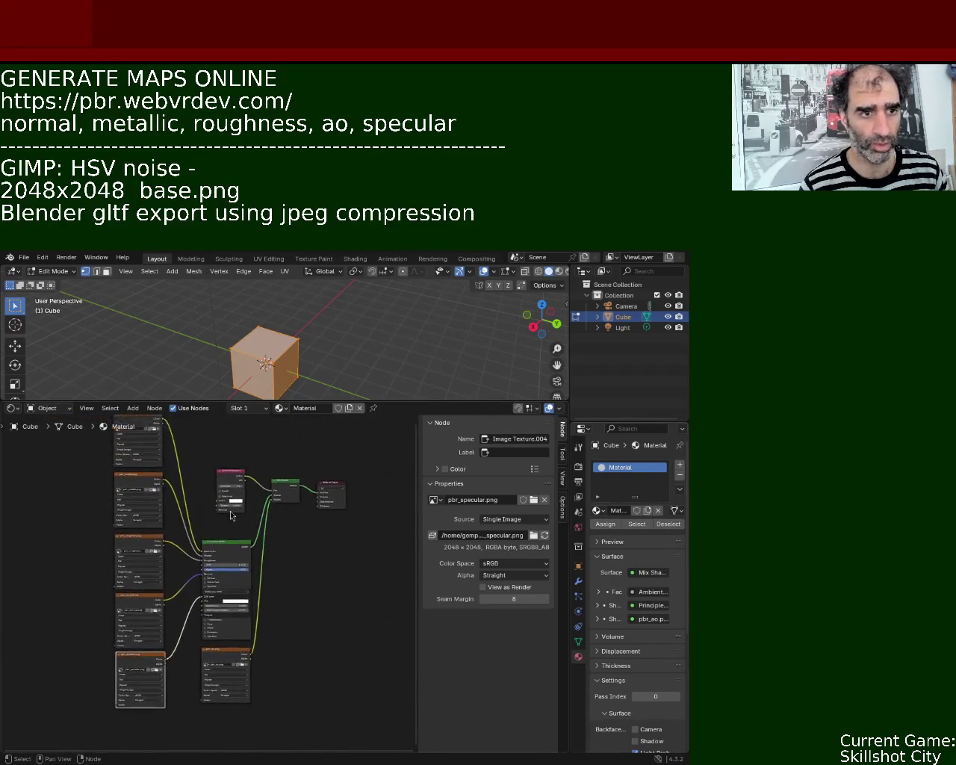
# Set the Ambient Occlusion colour to black and view the cube in Material Preview shading
pyautogui.click(238, 506)
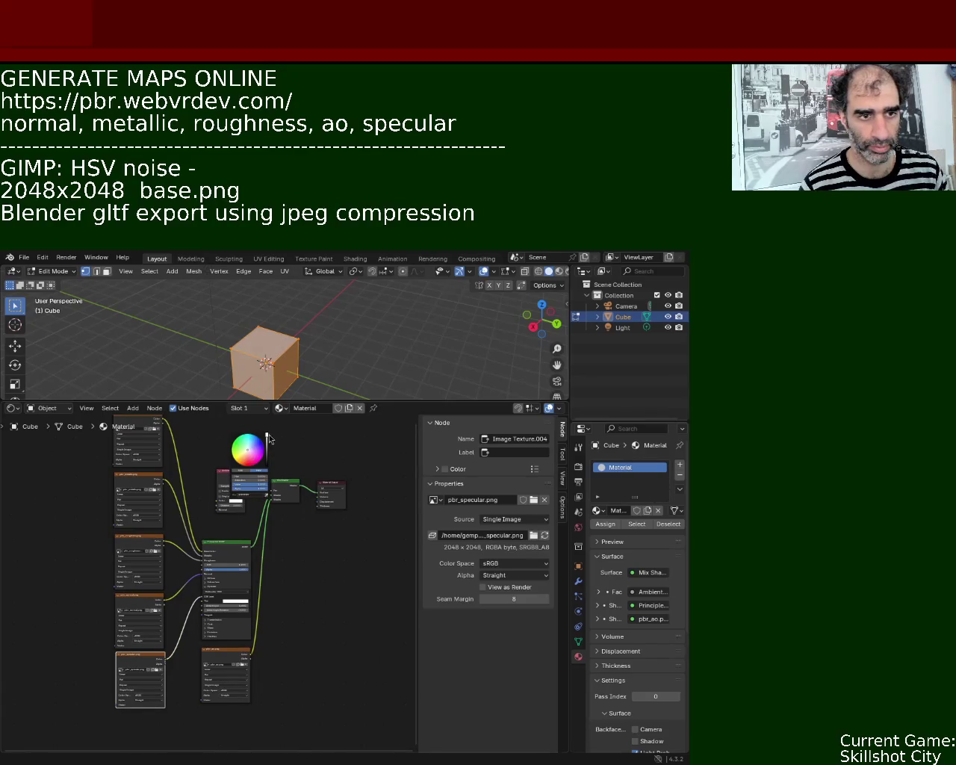
pyautogui.moveTo(268, 468); pyautogui.dragTo(268, 478)
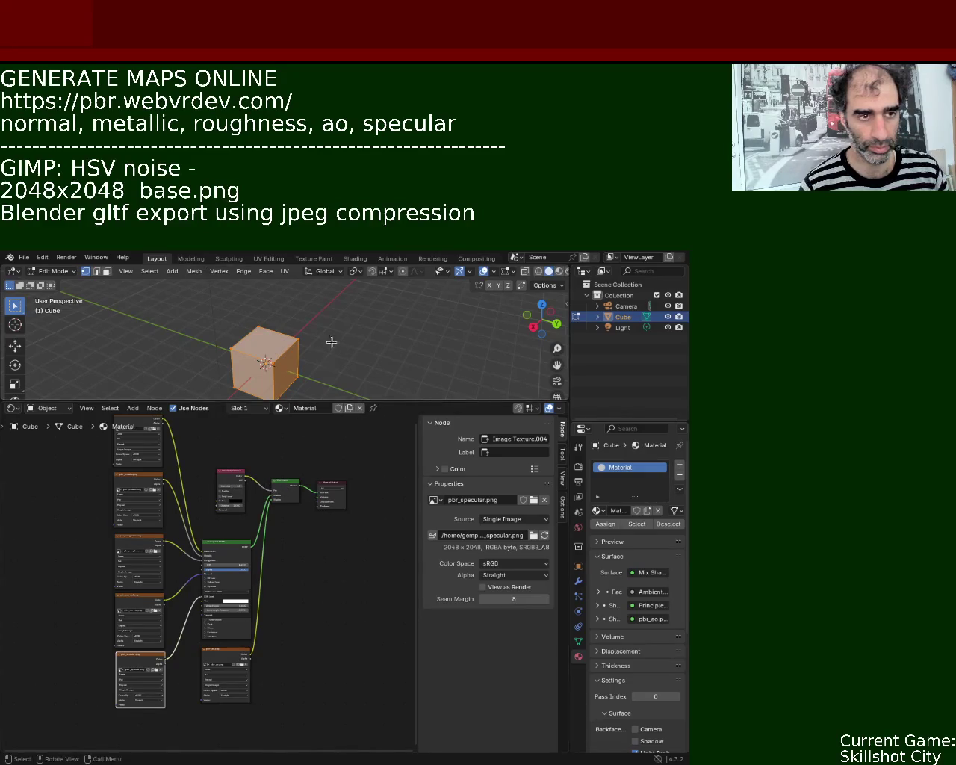
pyautogui.click(560, 272)
pyautogui.moveTo(352, 364); pyautogui.dragTo(404, 374, button='middle')
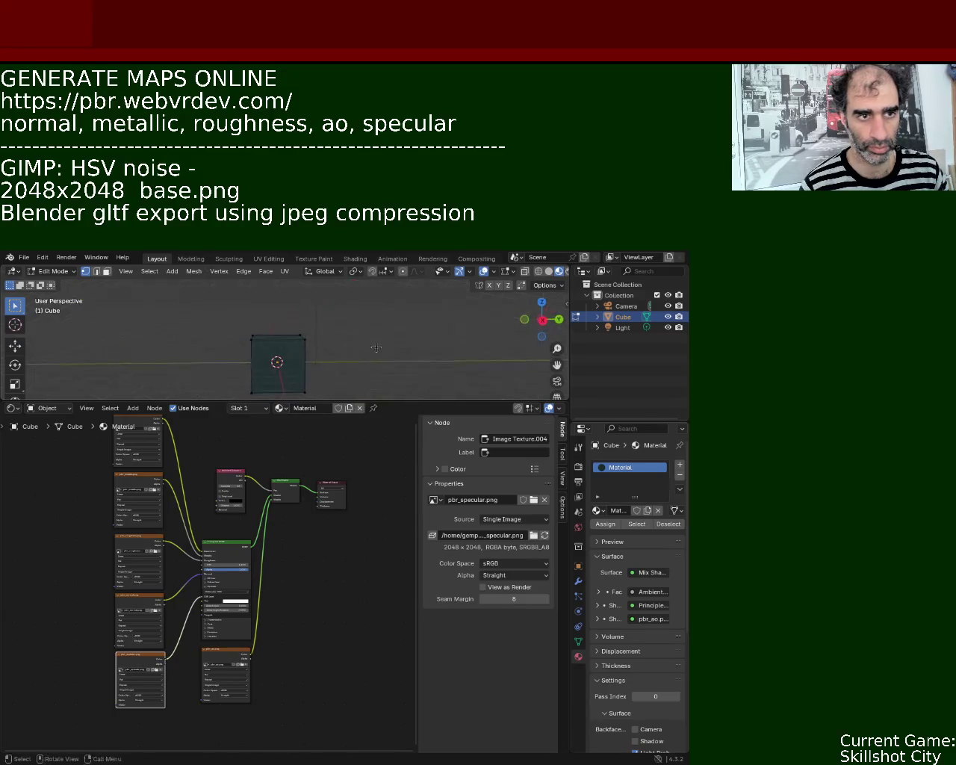
# Enlarge the 3D view, scale the cube up hugely, and orbit to inspect its textured face
pyautogui.moveTo(406, 402); pyautogui.dragTo(406, 495)
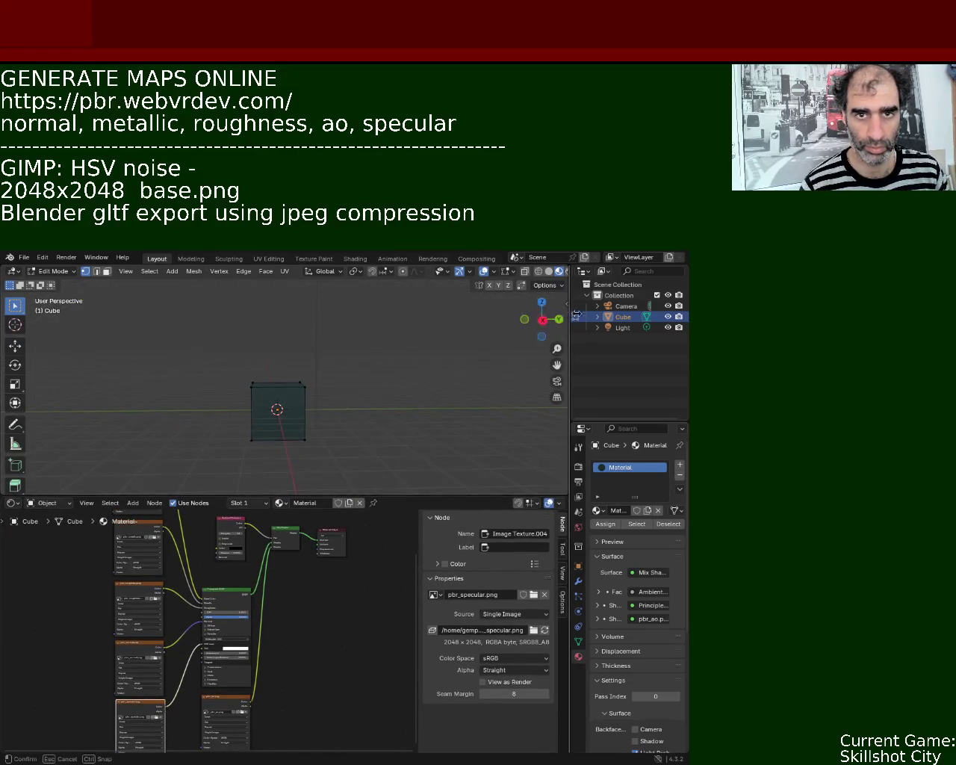
pyautogui.moveTo(570, 322); pyautogui.dragTo(600, 321)
pyautogui.press('s')
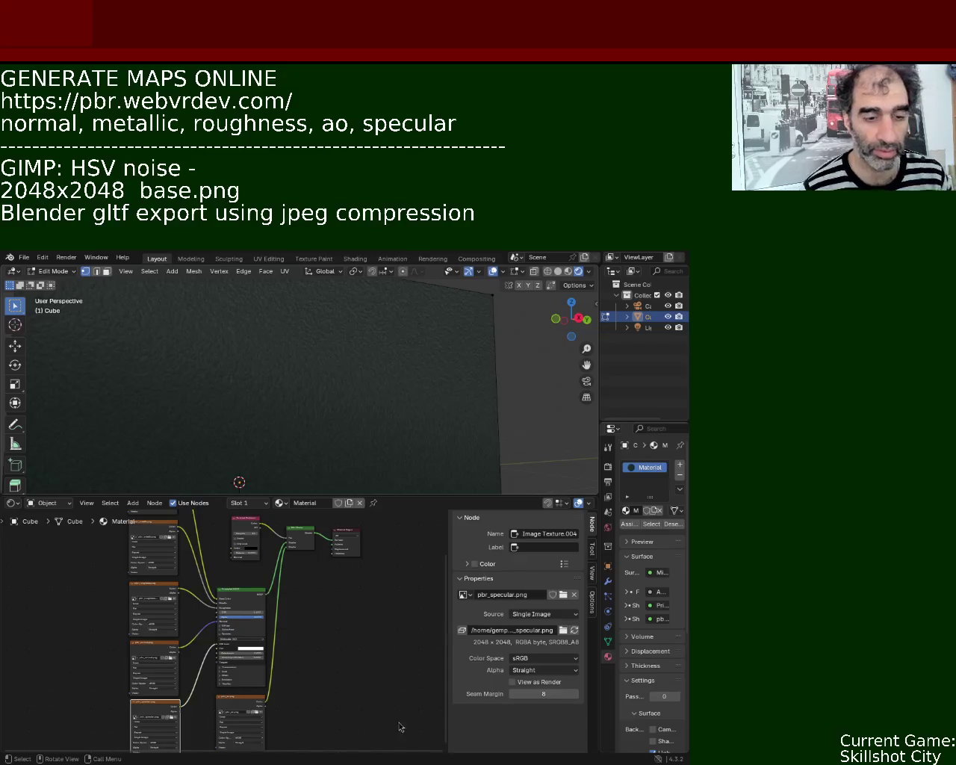
pyautogui.moveTo(416, 372)
pyautogui.mouseDown(button='middle')
pyautogui.moveTo(385, 363)
pyautogui.moveTo(410, 358)
pyautogui.moveTo(434, 403)
pyautogui.moveTo(416, 349)
pyautogui.moveTo(396, 348)
pyautogui.moveTo(391, 367)
pyautogui.moveTo(406, 359)
pyautogui.moveTo(361, 384)
pyautogui.moveTo(355, 371)
pyautogui.moveTo(363, 450)
pyautogui.moveTo(367, 353)
pyautogui.mouseUp(button='middle')
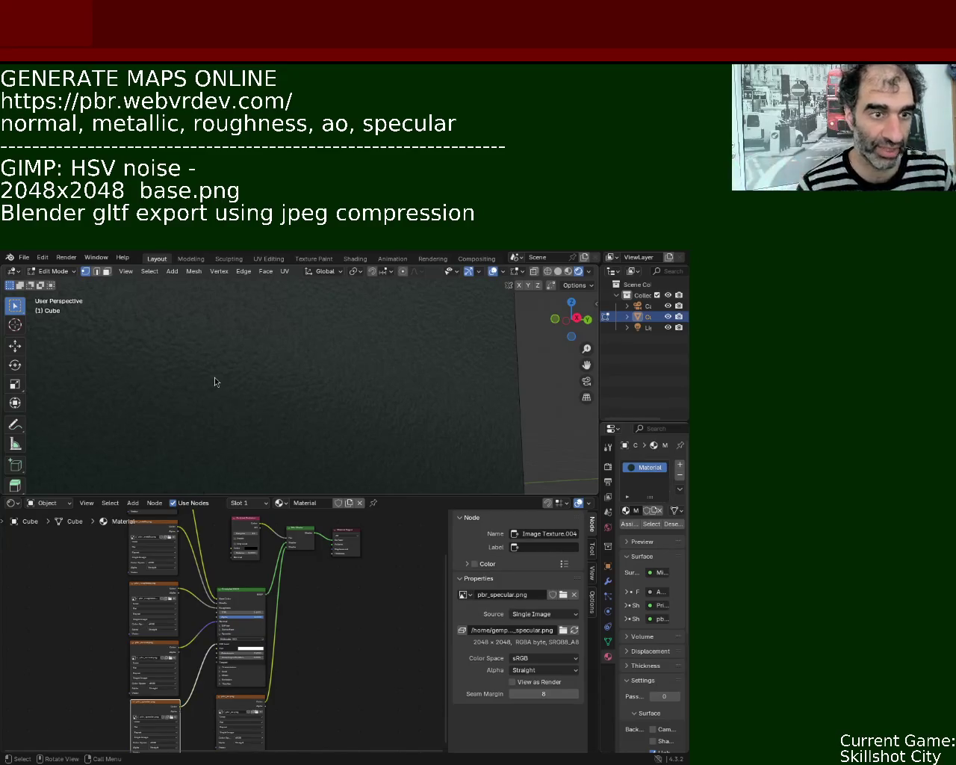
pyautogui.moveTo(334, 432)
pyautogui.mouseDown(button='middle')
pyautogui.moveTo(404, 417)
pyautogui.moveTo(304, 411)
pyautogui.moveTo(323, 421)
pyautogui.moveTo(350, 413)
pyautogui.moveTo(339, 429)
pyautogui.moveTo(346, 388)
pyautogui.moveTo(329, 393)
pyautogui.moveTo(333, 402)
pyautogui.mouseUp(button='middle')
pyautogui.moveTo(344, 354)
pyautogui.mouseDown(button='middle')
pyautogui.moveTo(326, 374)
pyautogui.moveTo(354, 446)
pyautogui.moveTo(341, 386)
pyautogui.moveTo(368, 361)
pyautogui.moveTo(358, 376)
pyautogui.moveTo(391, 425)
pyautogui.moveTo(474, 408)
pyautogui.moveTo(478, 388)
pyautogui.moveTo(478, 408)
pyautogui.moveTo(299, 367)
pyautogui.moveTo(348, 391)
pyautogui.mouseUp(button='middle')
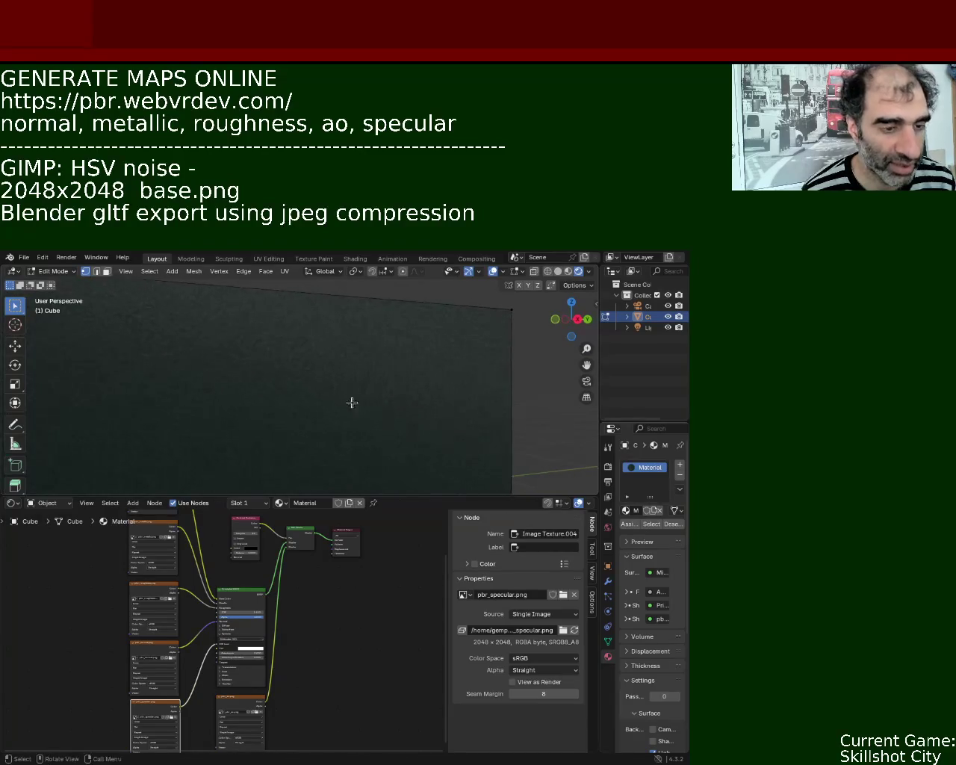
pyautogui.scroll(2, 212, 577)
pyautogui.moveTo(196, 587); pyautogui.dragTo(191, 551, button='middle')
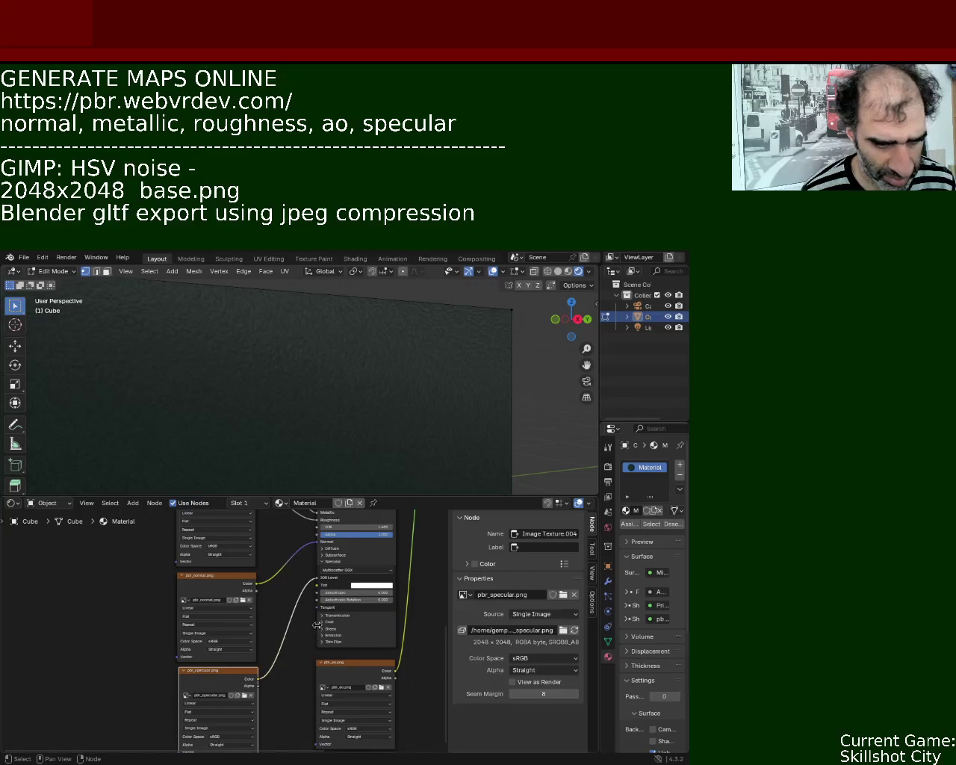
# Cut the Mix Shader's lower shader link and reconnect pbr_ao.png's Color into it
pyautogui.moveTo(433, 554); pyautogui.dragTo(367, 653, button='middle')
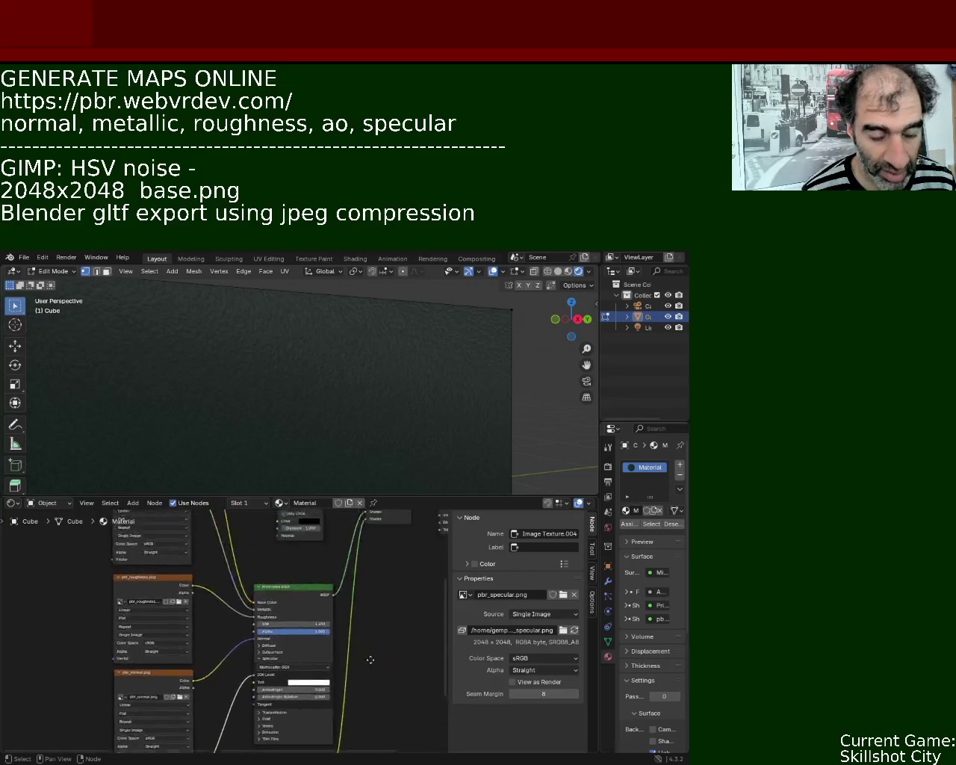
pyautogui.moveTo(391, 589)
pyautogui.mouseDown(button='middle')
pyautogui.moveTo(357, 627)
pyautogui.moveTo(412, 535)
pyautogui.moveTo(377, 537)
pyautogui.moveTo(355, 570)
pyautogui.mouseUp(button='middle')
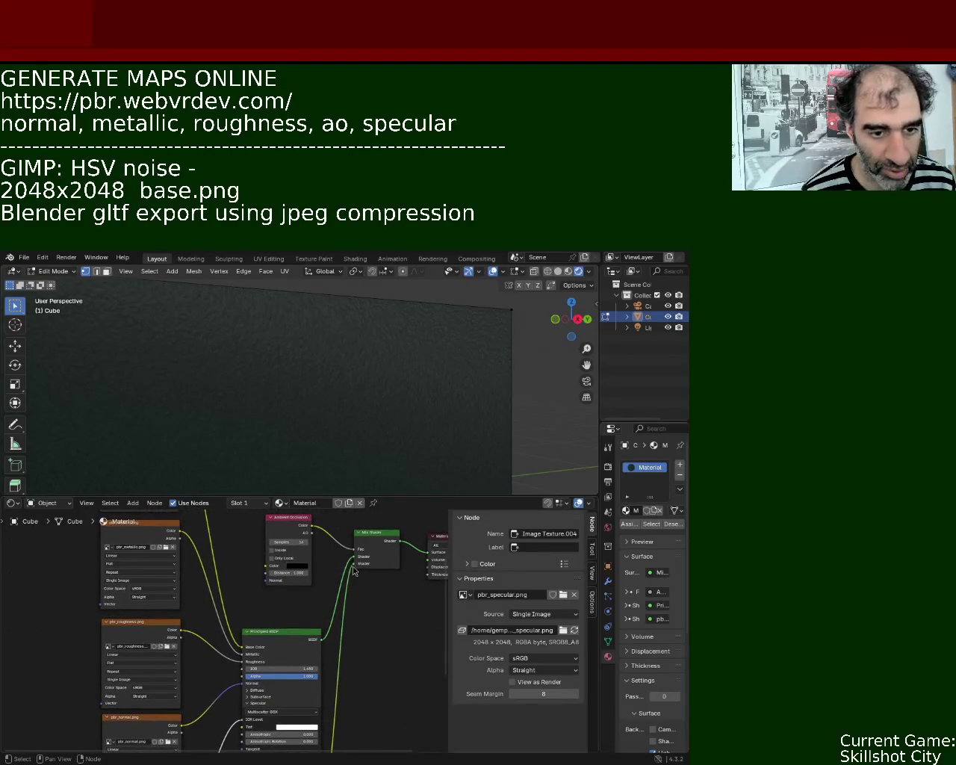
pyautogui.moveTo(354, 565); pyautogui.dragTo(350, 586)
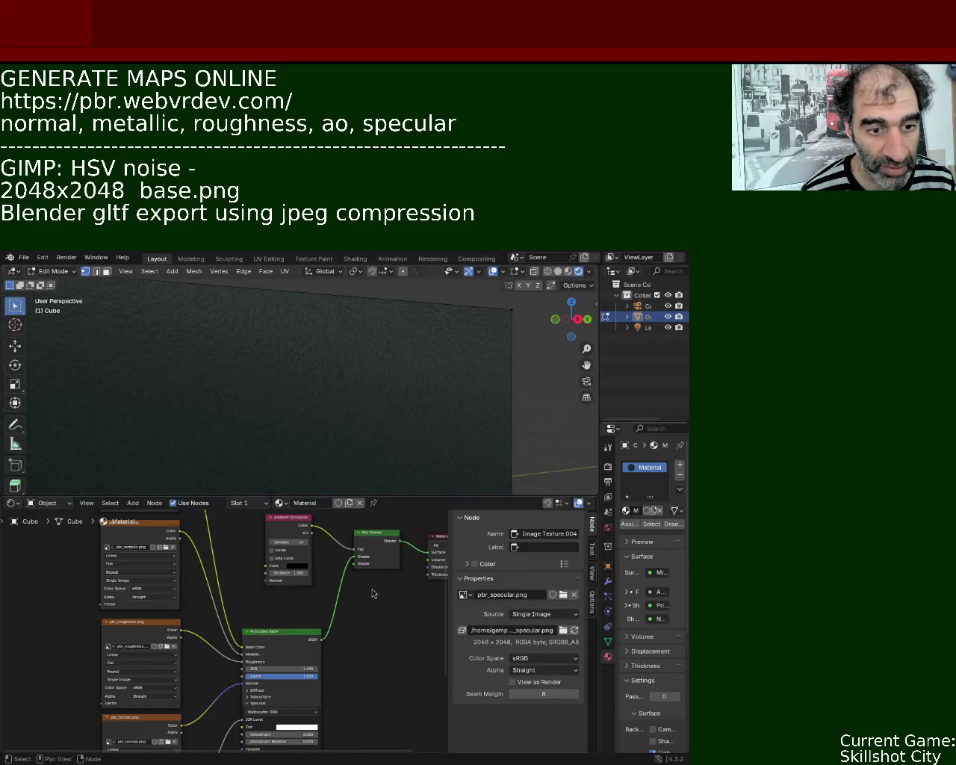
pyautogui.moveTo(373, 590); pyautogui.dragTo(369, 518, button='middle')
pyautogui.moveTo(317, 742)
pyautogui.mouseDown()
pyautogui.moveTo(334, 588)
pyautogui.moveTo(350, 585)
pyautogui.mouseUp()
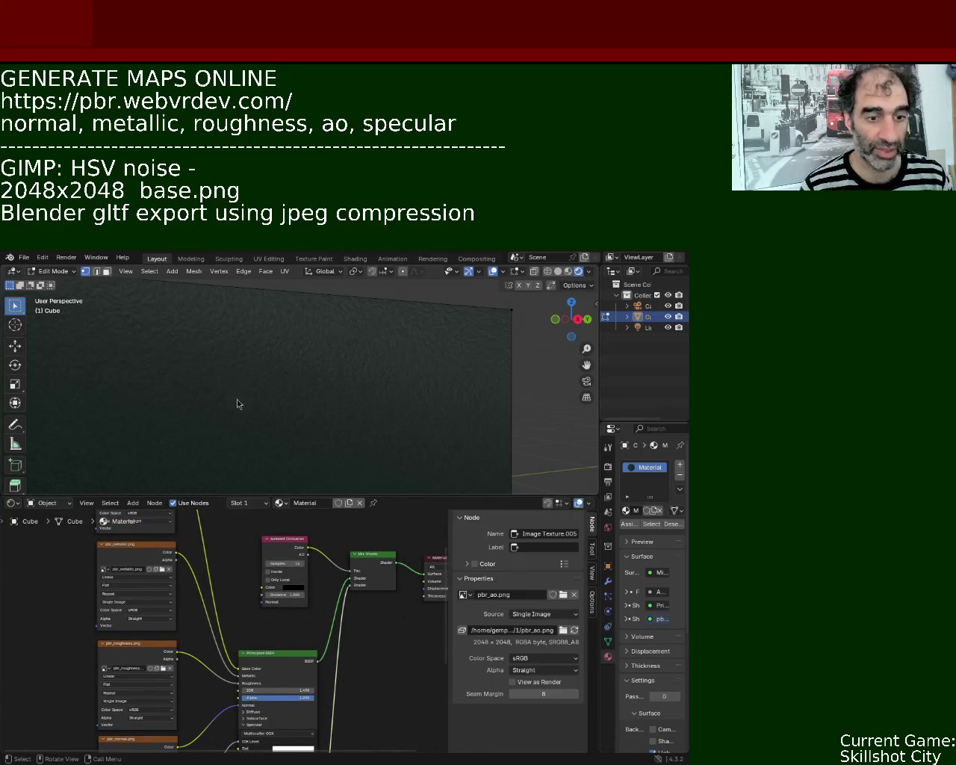
# Orbit out to the whole cube and enlarge the node editor, panning to the Principled BSDF
pyautogui.moveTo(402, 359)
pyautogui.mouseDown(button='middle')
pyautogui.moveTo(280, 390)
pyautogui.moveTo(325, 399)
pyautogui.moveTo(393, 441)
pyautogui.moveTo(410, 391)
pyautogui.moveTo(472, 444)
pyautogui.moveTo(471, 416)
pyautogui.moveTo(414, 412)
pyautogui.moveTo(425, 427)
pyautogui.moveTo(348, 386)
pyautogui.moveTo(274, 382)
pyautogui.moveTo(241, 359)
pyautogui.moveTo(314, 388)
pyautogui.moveTo(279, 427)
pyautogui.moveTo(275, 401)
pyautogui.moveTo(299, 335)
pyautogui.moveTo(313, 426)
pyautogui.moveTo(292, 450)
pyautogui.mouseUp(button='middle')
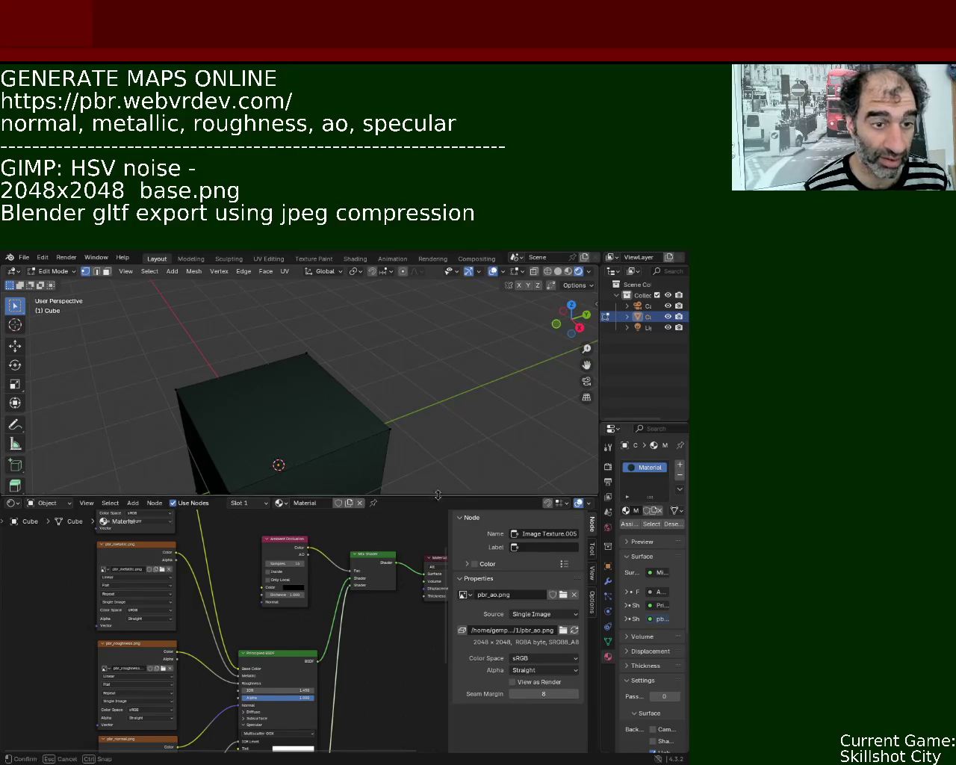
pyautogui.moveTo(437, 495); pyautogui.dragTo(394, 457)
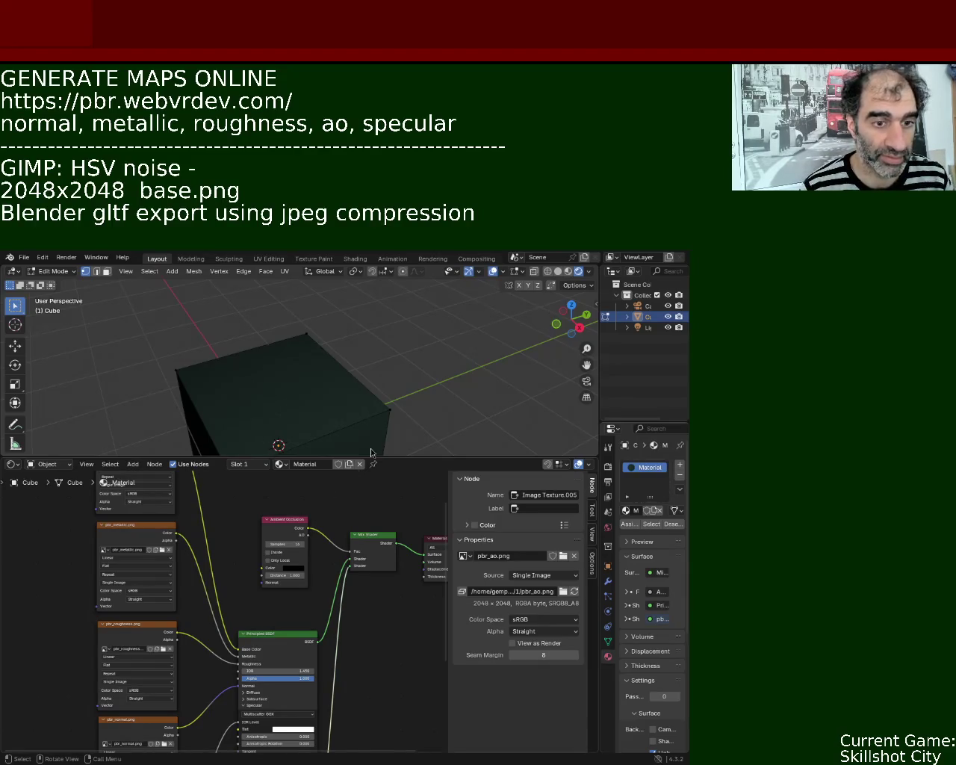
pyautogui.moveTo(74, 635); pyautogui.dragTo(100, 553, button='middle')
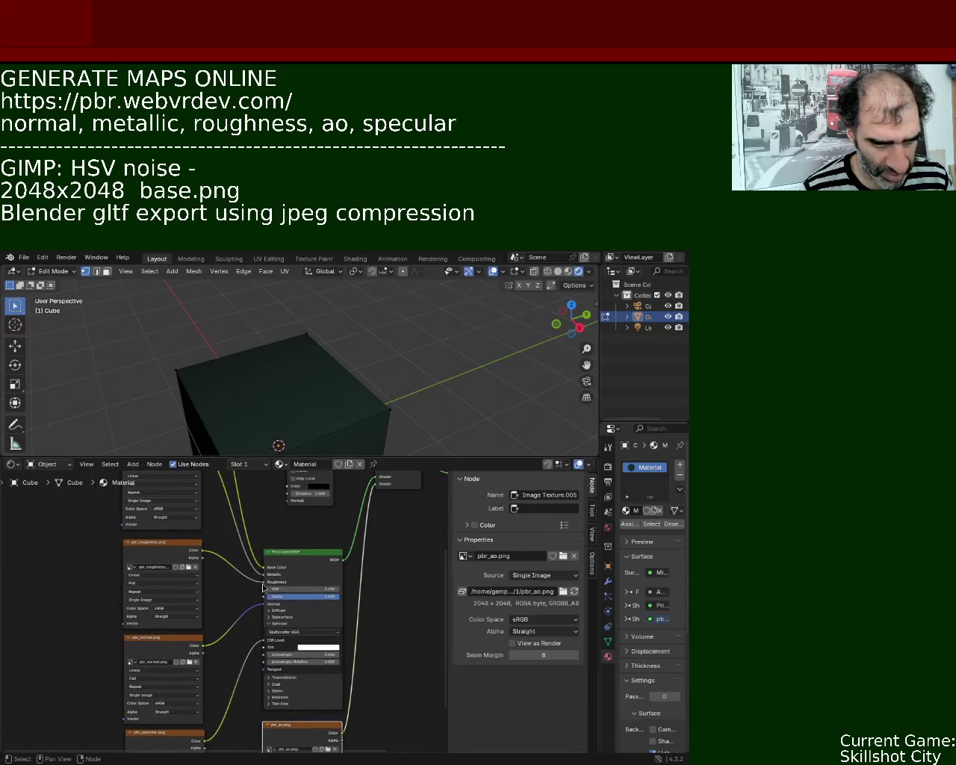
# Relink the roughness texture to Roughness and plug pbr_normal.png into the Principled BSDF Normal input
pyautogui.moveTo(263, 584); pyautogui.dragTo(224, 568)
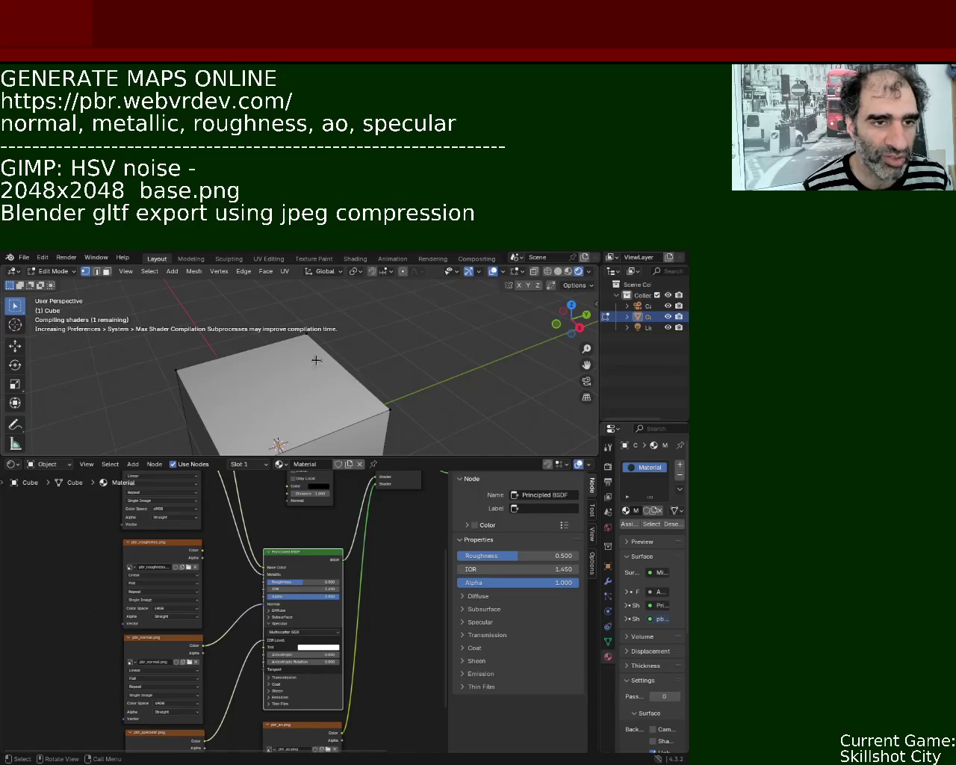
pyautogui.moveTo(298, 367)
pyautogui.mouseDown(button='middle')
pyautogui.moveTo(282, 351)
pyautogui.moveTo(314, 374)
pyautogui.moveTo(337, 341)
pyautogui.moveTo(366, 351)
pyautogui.mouseUp(button='middle')
pyautogui.scroll(4, 282, 352)
pyautogui.scroll(2, 298, 361)
pyautogui.moveTo(202, 552); pyautogui.dragTo(263, 584)
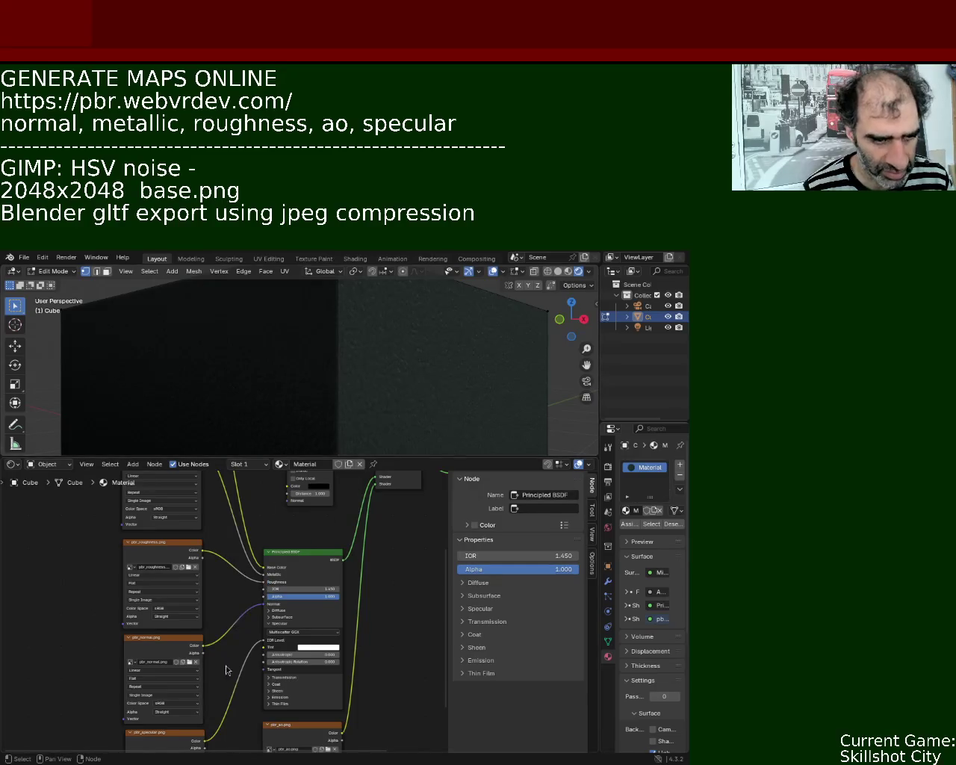
pyautogui.moveTo(264, 609); pyautogui.dragTo(265, 605)
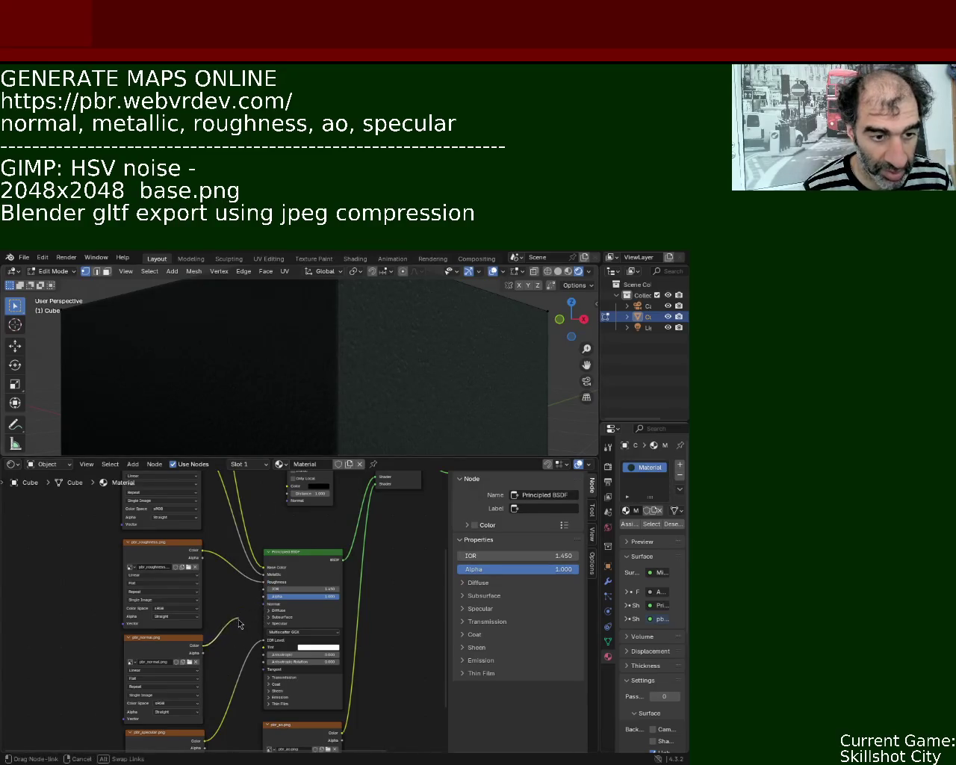
# Orbit to inspect the rippled relief, check the node settings, and start a link from pbr_specular.png
pyautogui.moveTo(380, 427)
pyautogui.mouseDown(button='middle')
pyautogui.moveTo(317, 349)
pyautogui.moveTo(378, 360)
pyautogui.moveTo(452, 425)
pyautogui.moveTo(473, 398)
pyautogui.moveTo(457, 355)
pyautogui.mouseUp(button='middle')
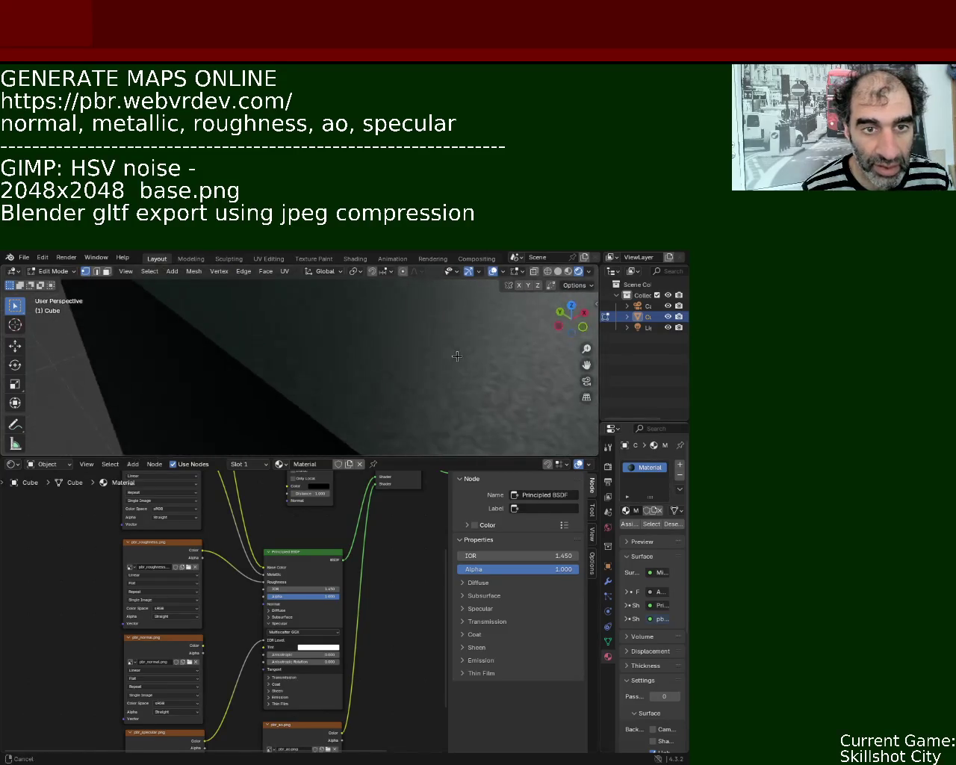
pyautogui.moveTo(457, 355)
pyautogui.mouseDown(button='middle')
pyautogui.moveTo(377, 386)
pyautogui.moveTo(378, 366)
pyautogui.moveTo(450, 371)
pyautogui.moveTo(382, 351)
pyautogui.moveTo(368, 326)
pyautogui.moveTo(380, 333)
pyautogui.moveTo(393, 384)
pyautogui.moveTo(382, 367)
pyautogui.moveTo(326, 385)
pyautogui.moveTo(367, 401)
pyautogui.moveTo(393, 369)
pyautogui.moveTo(384, 363)
pyautogui.mouseUp(button='middle')
pyautogui.scroll(2, 377, 385)
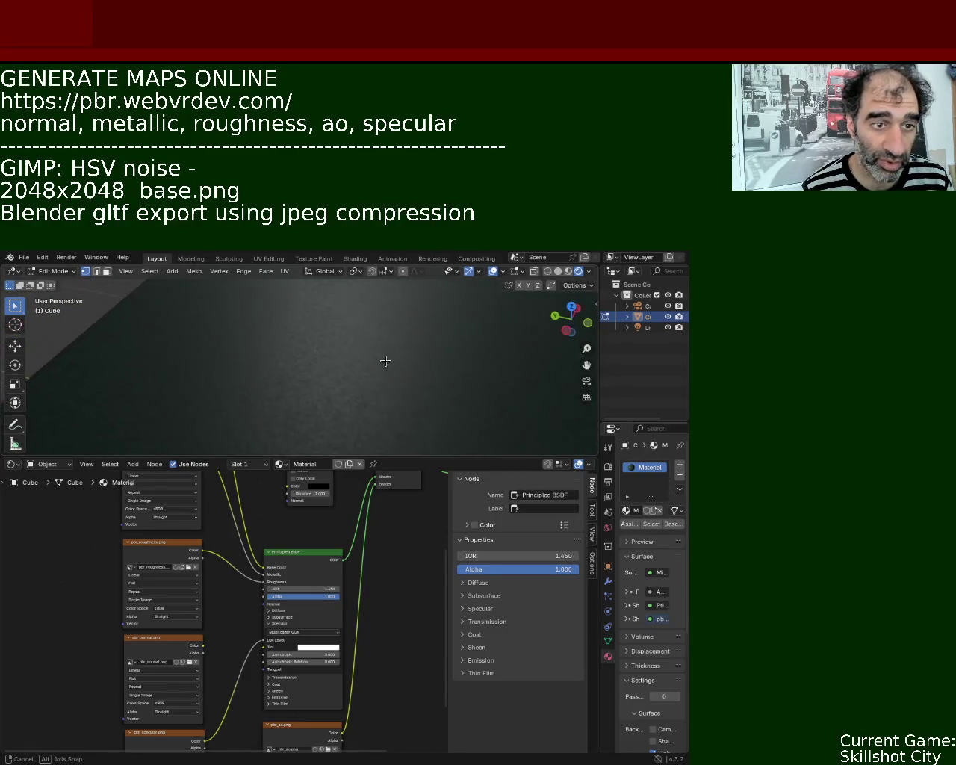
pyautogui.click(200, 647)
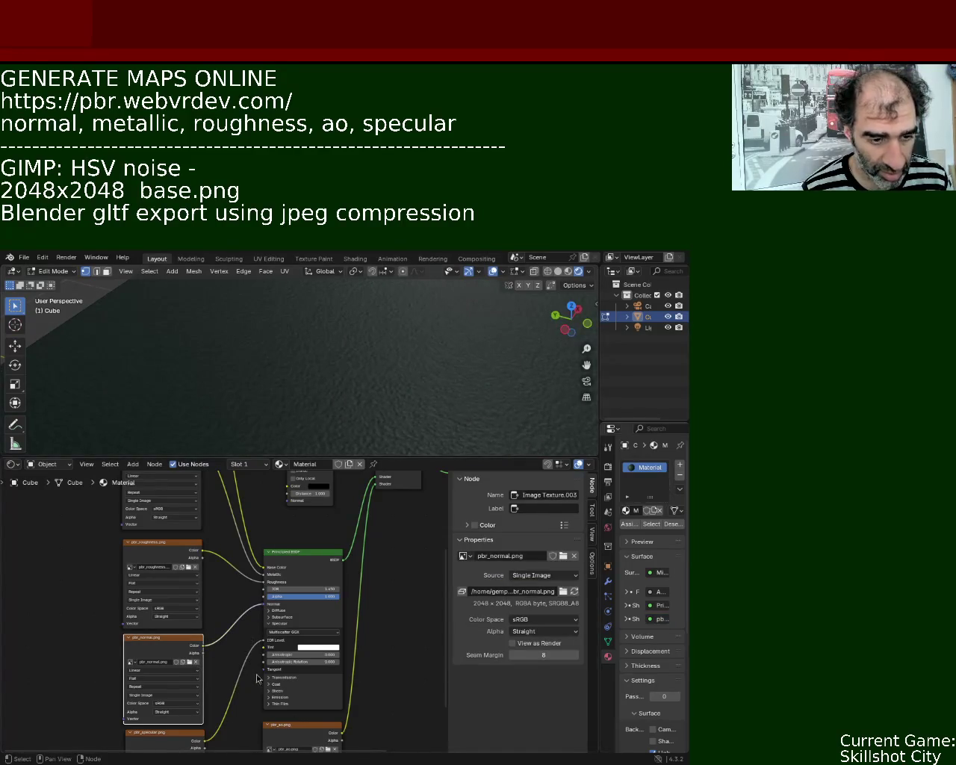
pyautogui.moveTo(239, 687); pyautogui.dragTo(227, 632, button='middle')
pyautogui.click(270, 608)
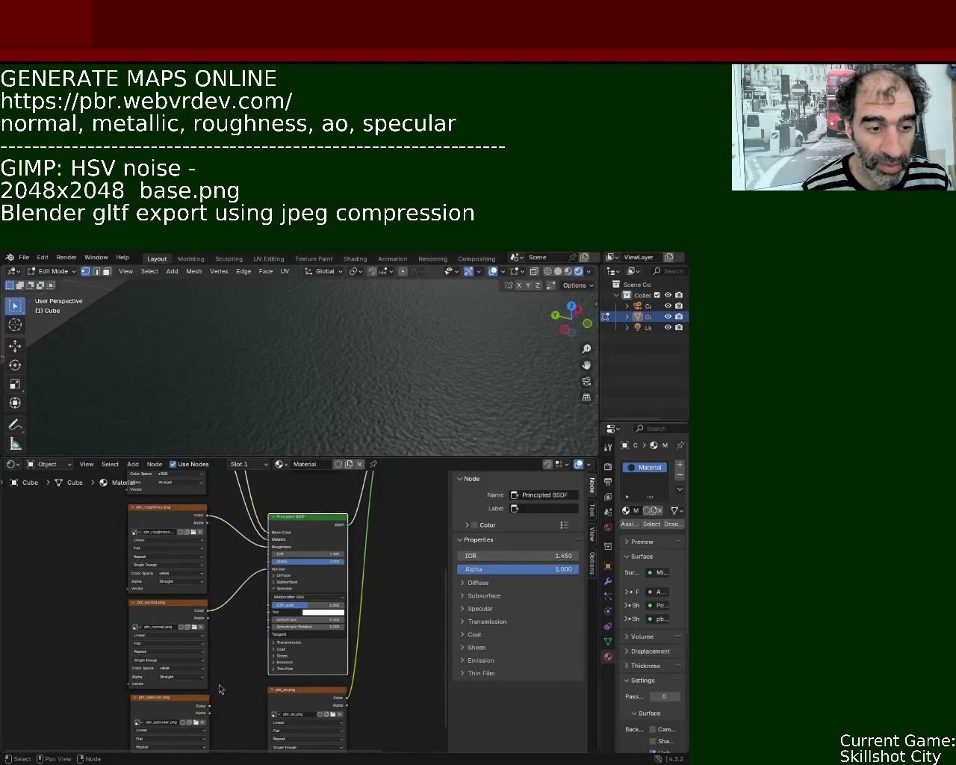
pyautogui.moveTo(209, 711); pyautogui.dragTo(262, 626)
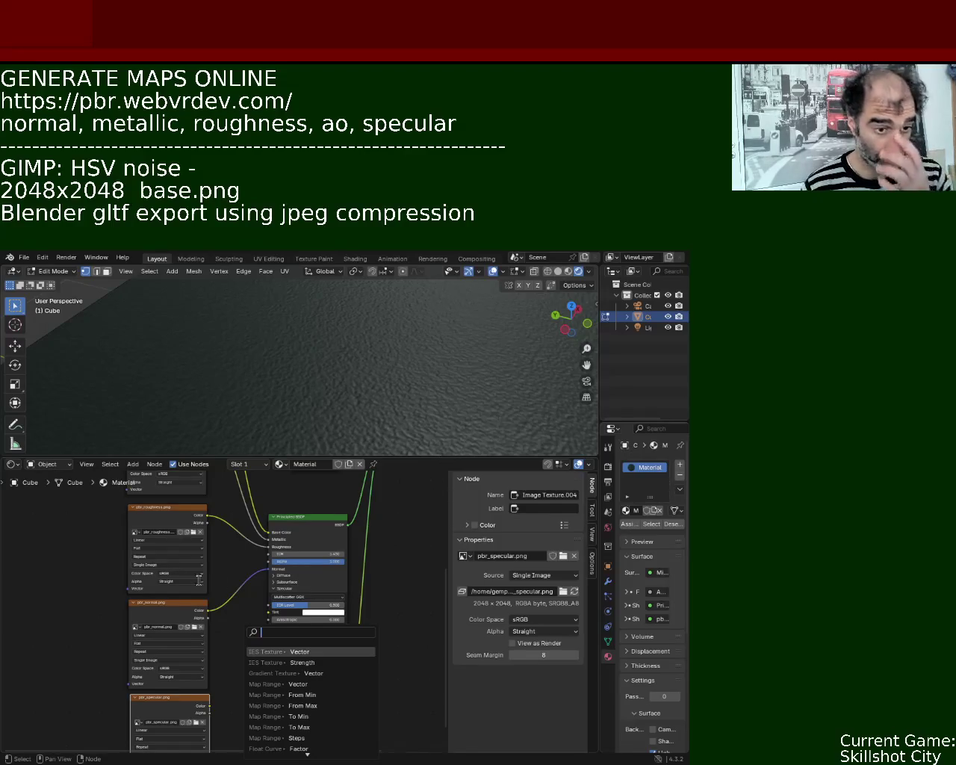
# Dismiss the node link search list without adding a node
pyautogui.press('Escape')
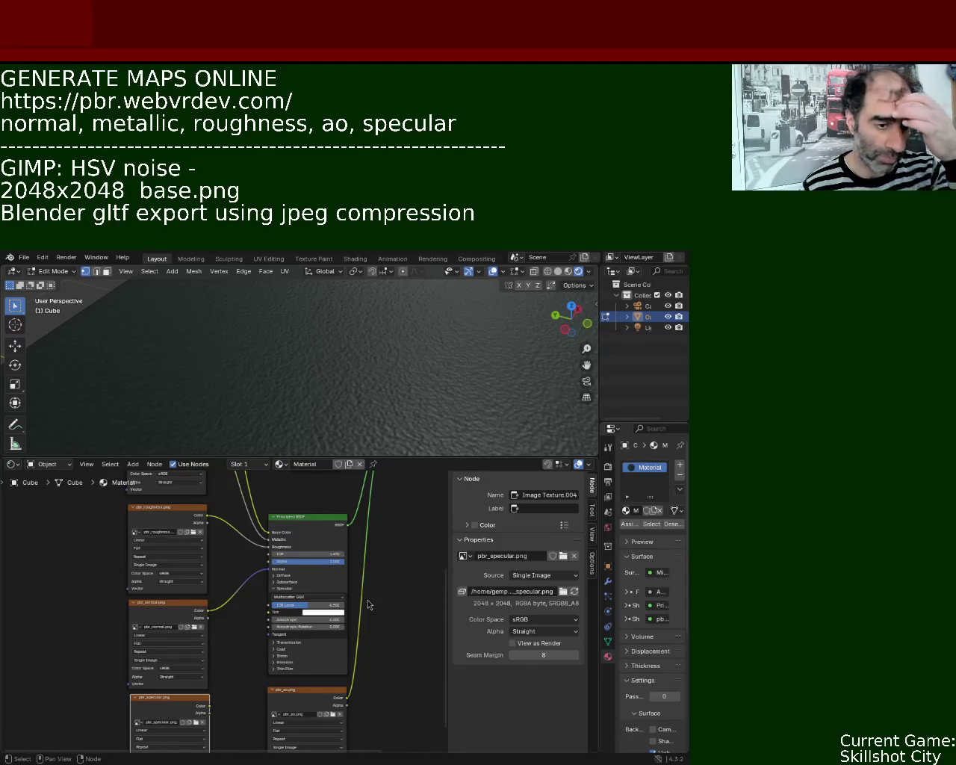
# Link pbr_specular.png into the Principled BSDF and disconnect the roughness map from Roughness
pyautogui.keyDown('shift'); pyautogui.scroll(-2, 369, 631); pyautogui.keyUp('shift')
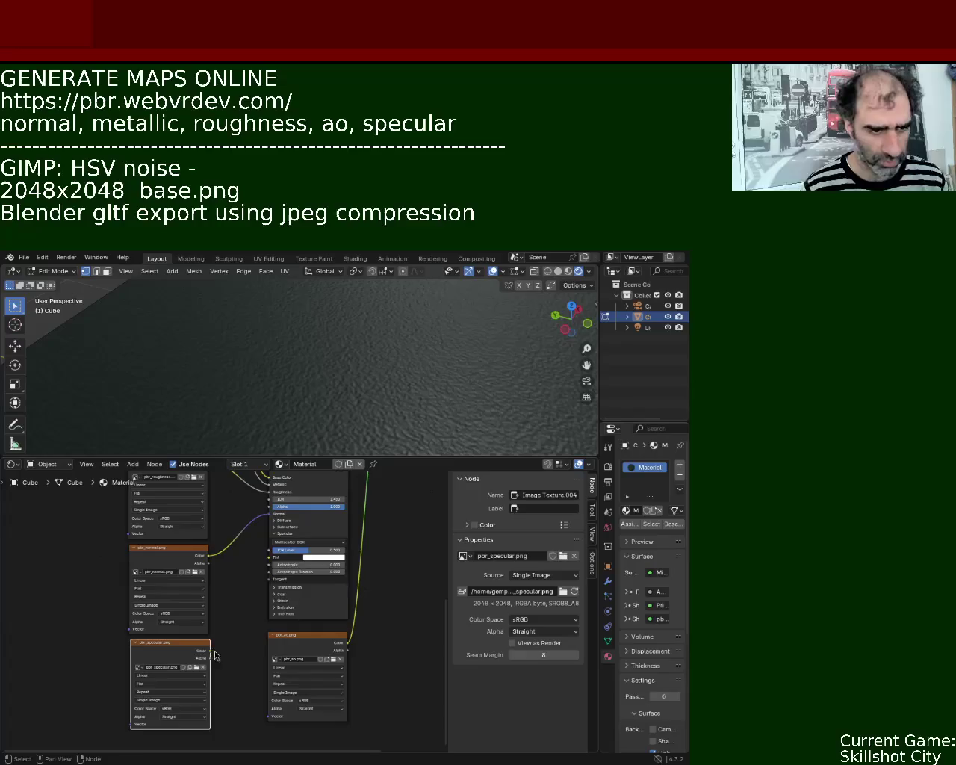
pyautogui.moveTo(210, 660); pyautogui.dragTo(267, 551)
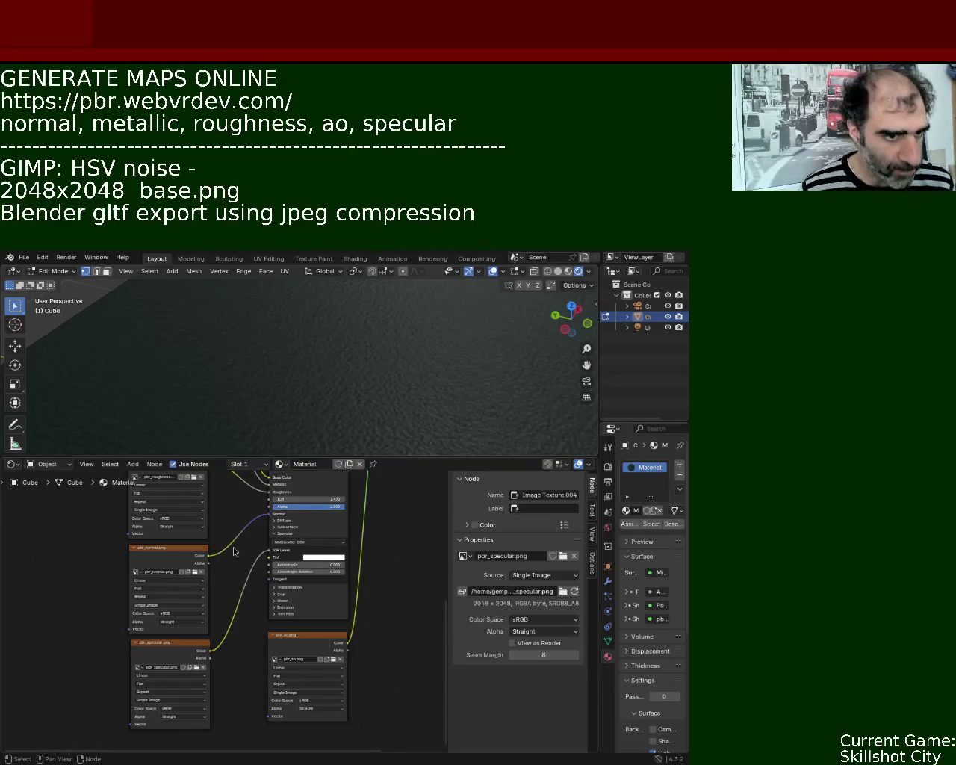
pyautogui.keyDown('shift'); pyautogui.scroll(4, 94, 565); pyautogui.keyUp('shift')
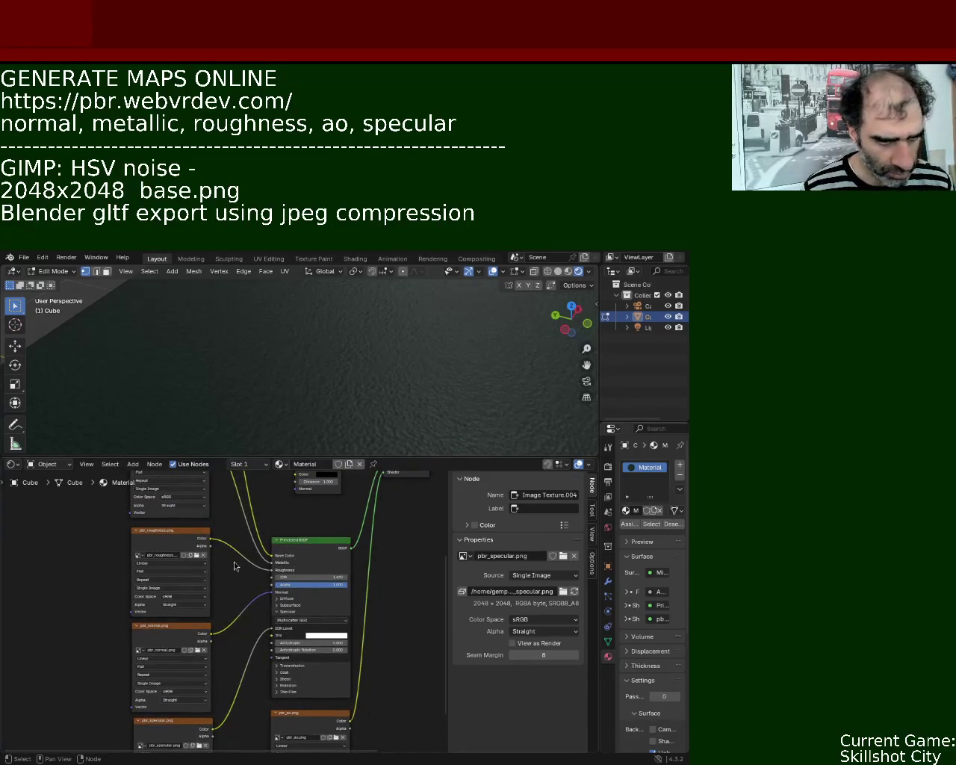
pyautogui.moveTo(273, 571)
pyautogui.mouseDown()
pyautogui.moveTo(243, 572)
pyautogui.moveTo(262, 595)
pyautogui.mouseUp()
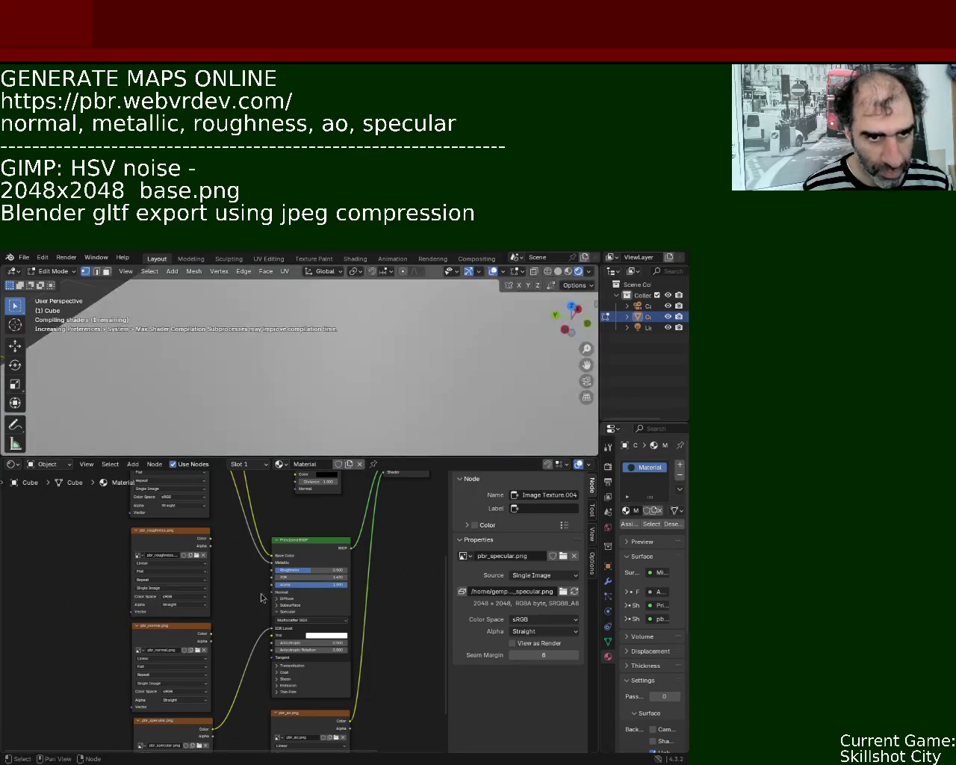
pyautogui.moveTo(367, 399)
pyautogui.mouseDown(button='middle')
pyautogui.moveTo(387, 366)
pyautogui.moveTo(378, 388)
pyautogui.mouseUp(button='middle')
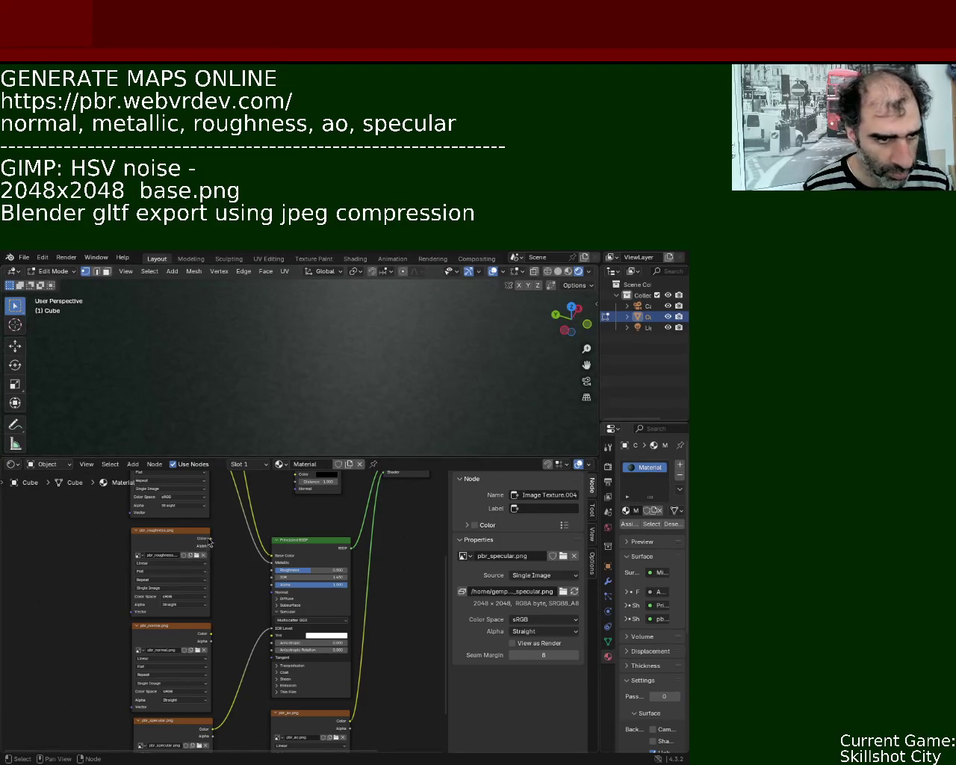
# Reconnect the roughness map to Roughness and the normal map to Normal, orbiting to compare
pyautogui.moveTo(210, 546); pyautogui.dragTo(264, 570)
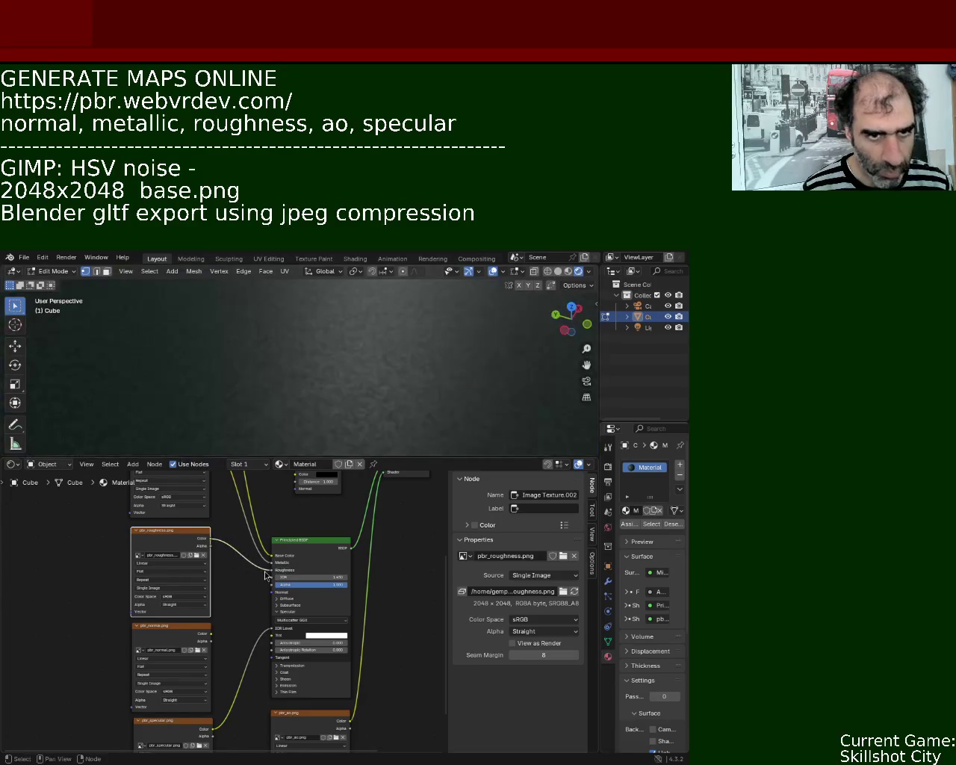
pyautogui.moveTo(424, 354)
pyautogui.mouseDown(button='middle')
pyautogui.moveTo(432, 389)
pyautogui.moveTo(395, 343)
pyautogui.mouseUp(button='middle')
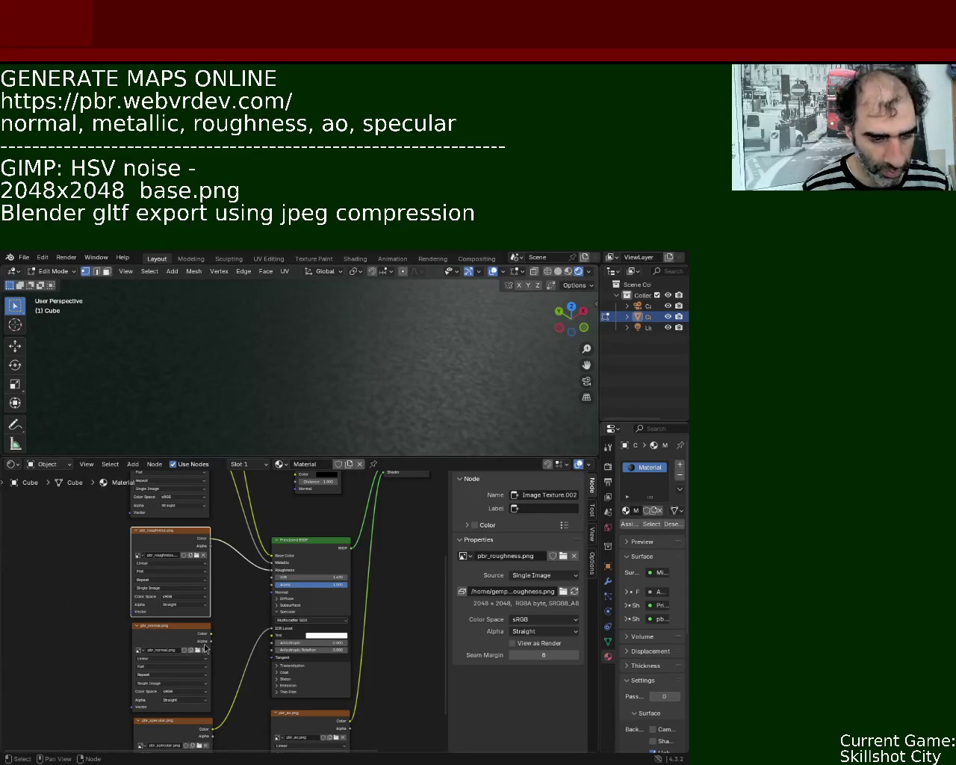
pyautogui.moveTo(211, 634)
pyautogui.mouseDown()
pyautogui.moveTo(251, 596)
pyautogui.moveTo(272, 592)
pyautogui.mouseUp()
pyautogui.moveTo(340, 420); pyautogui.dragTo(299, 403, button='middle')
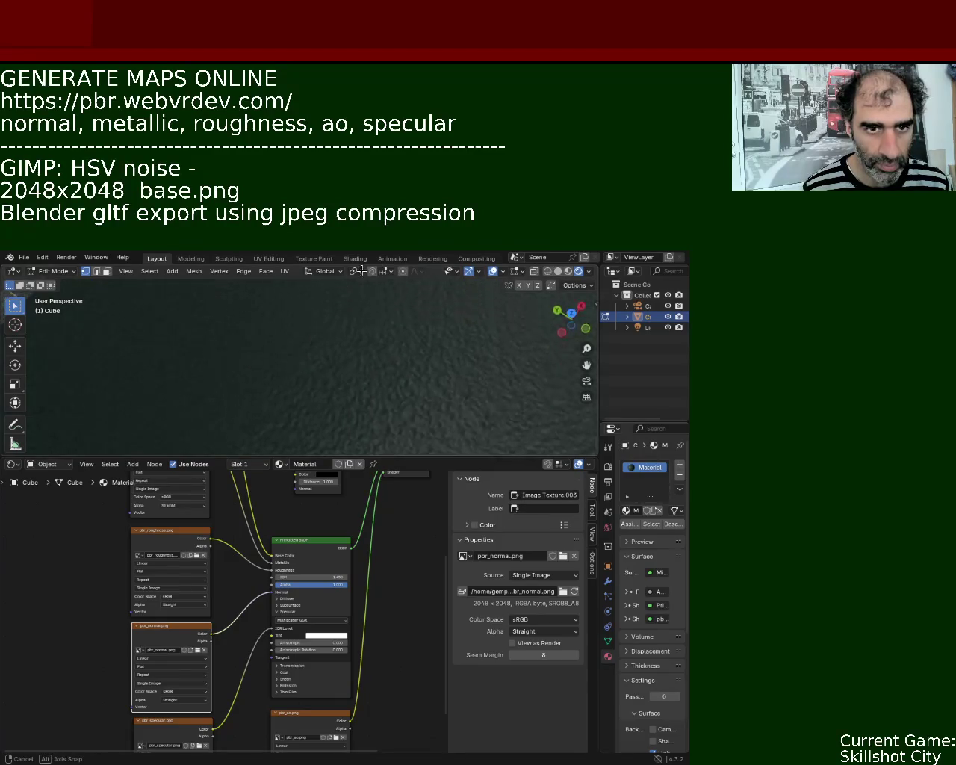
pyautogui.moveTo(272, 570)
pyautogui.mouseDown()
pyautogui.moveTo(244, 566)
pyautogui.moveTo(272, 570)
pyautogui.mouseUp()
pyautogui.moveTo(272, 517)
pyautogui.mouseDown(button='middle')
pyautogui.moveTo(279, 563)
pyautogui.moveTo(247, 573)
pyautogui.moveTo(253, 558)
pyautogui.mouseUp(button='middle')
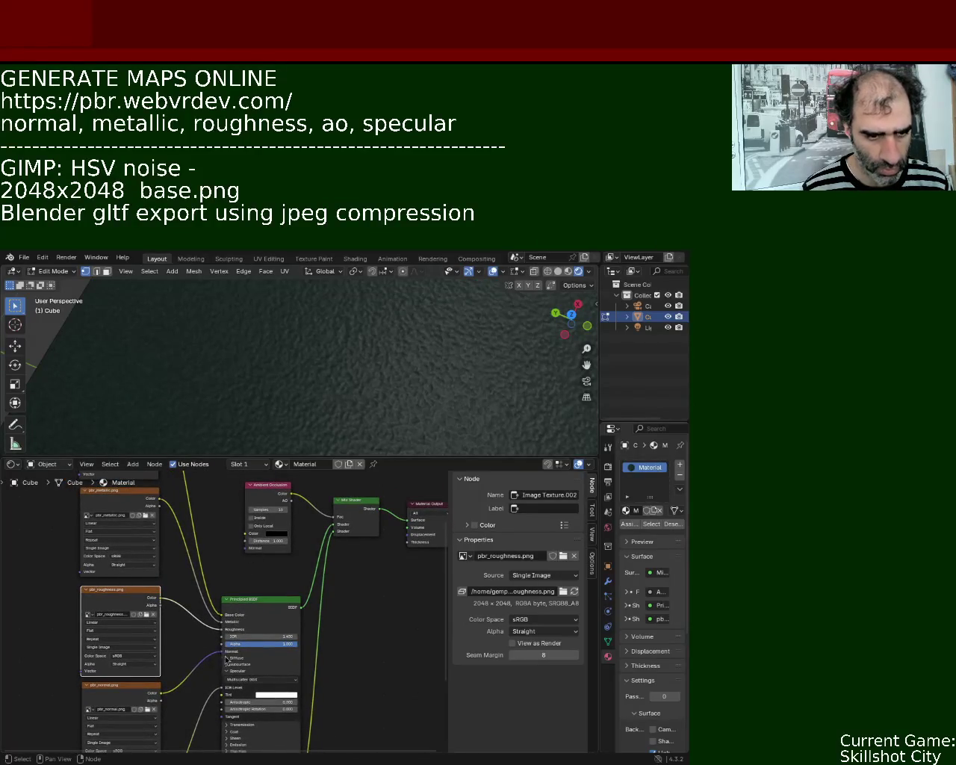
# Cut the normal map link to compare the cube, then reconnect pbr_normal Color to Normal
pyautogui.moveTo(222, 654); pyautogui.dragTo(203, 669)
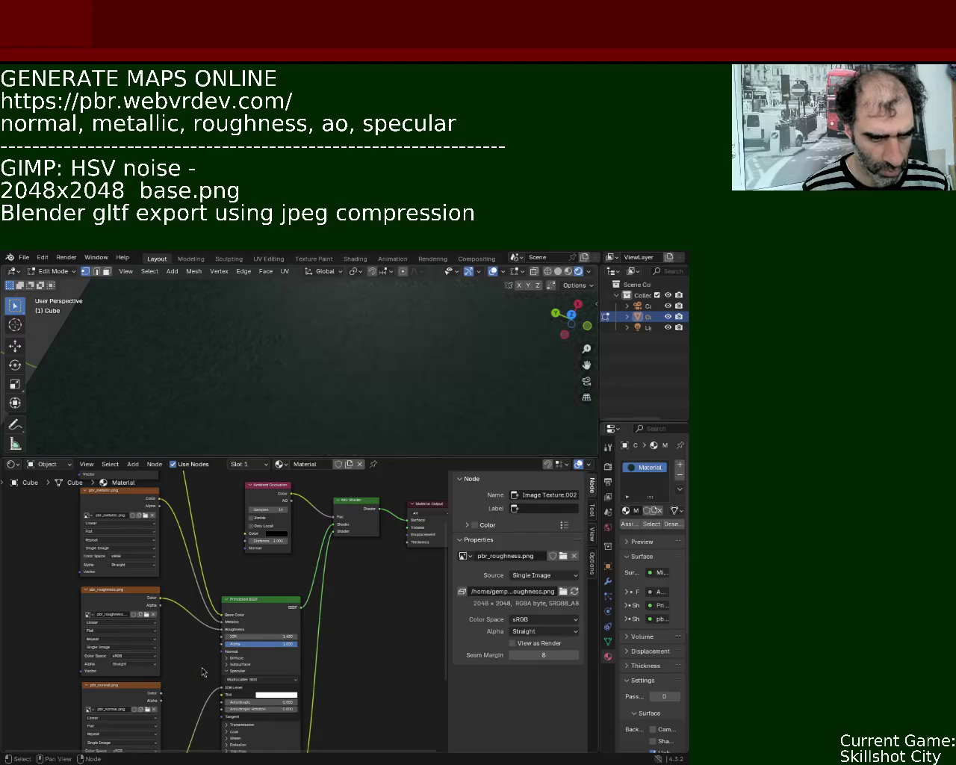
pyautogui.moveTo(298, 331); pyautogui.dragTo(343, 415, button='middle')
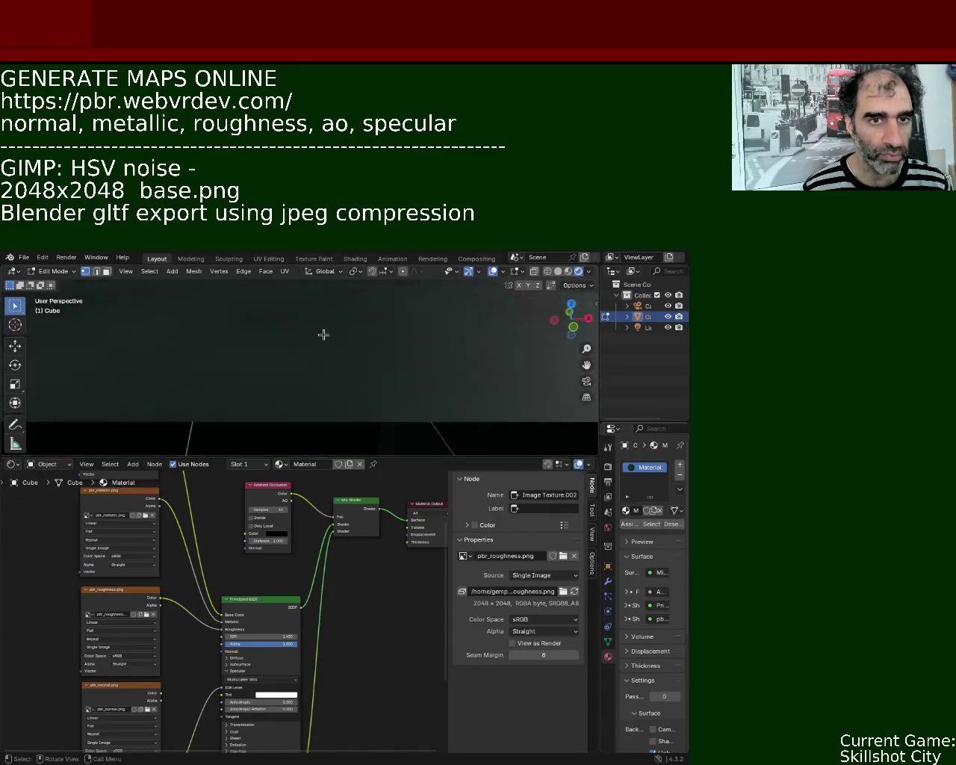
pyautogui.moveTo(374, 421)
pyautogui.mouseDown(button='middle')
pyautogui.moveTo(401, 273)
pyautogui.moveTo(406, 419)
pyautogui.moveTo(427, 433)
pyautogui.mouseUp(button='middle')
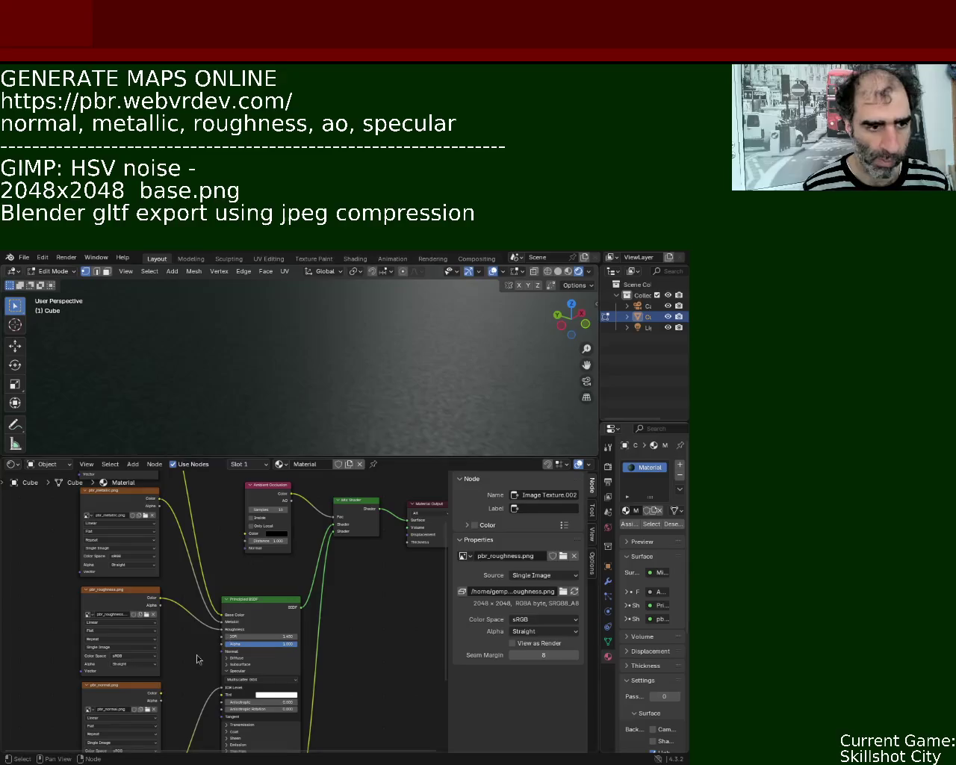
pyautogui.moveTo(160, 694)
pyautogui.mouseDown()
pyautogui.moveTo(208, 647)
pyautogui.moveTo(222, 651)
pyautogui.mouseUp()
pyautogui.moveTo(445, 345)
pyautogui.mouseDown(button='middle')
pyautogui.moveTo(309, 357)
pyautogui.moveTo(331, 411)
pyautogui.moveTo(241, 320)
pyautogui.moveTo(327, 335)
pyautogui.moveTo(288, 337)
pyautogui.moveTo(320, 354)
pyautogui.moveTo(309, 359)
pyautogui.moveTo(312, 342)
pyautogui.moveTo(316, 384)
pyautogui.moveTo(317, 345)
pyautogui.moveTo(354, 425)
pyautogui.moveTo(540, 388)
pyautogui.moveTo(518, 384)
pyautogui.moveTo(508, 436)
pyautogui.moveTo(493, 395)
pyautogui.moveTo(442, 384)
pyautogui.moveTo(463, 380)
pyautogui.moveTo(396, 376)
pyautogui.moveTo(384, 393)
pyautogui.moveTo(393, 382)
pyautogui.moveTo(422, 431)
pyautogui.mouseUp(button='middle')
# Enlarge the 3D view downward, then orbit and zoom out to see the whole cube
pyautogui.moveTo(422, 455); pyautogui.dragTo(422, 554)
pyautogui.moveTo(314, 486)
pyautogui.mouseDown(button='middle')
pyautogui.moveTo(268, 473)
pyautogui.moveTo(309, 350)
pyautogui.moveTo(399, 389)
pyautogui.moveTo(425, 423)
pyautogui.moveTo(474, 405)
pyautogui.moveTo(470, 421)
pyautogui.moveTo(425, 388)
pyautogui.moveTo(462, 401)
pyautogui.moveTo(429, 429)
pyautogui.moveTo(386, 403)
pyautogui.moveTo(362, 402)
pyautogui.moveTo(395, 437)
pyautogui.moveTo(442, 448)
pyautogui.moveTo(443, 461)
pyautogui.moveTo(393, 387)
pyautogui.moveTo(303, 386)
pyautogui.moveTo(268, 401)
pyautogui.moveTo(264, 363)
pyautogui.moveTo(286, 368)
pyautogui.mouseUp(button='middle')
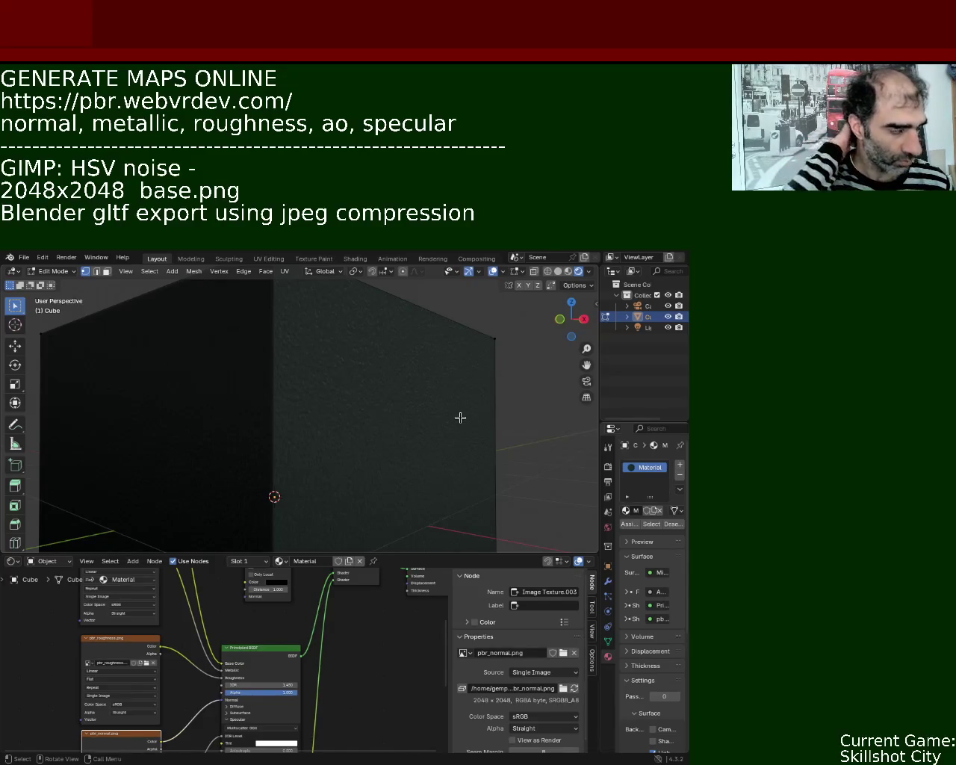
pyautogui.moveTo(444, 392)
pyautogui.mouseDown(button='middle')
pyautogui.moveTo(250, 493)
pyautogui.moveTo(232, 455)
pyautogui.mouseUp(button='middle')
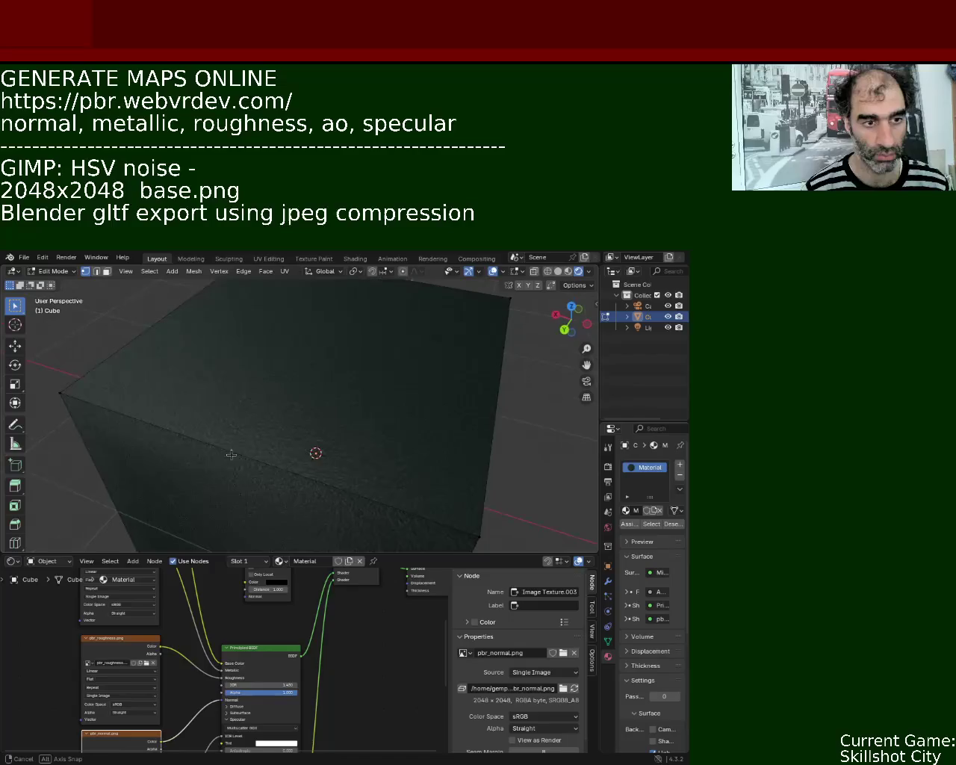
pyautogui.scroll(-5, 375, 381)
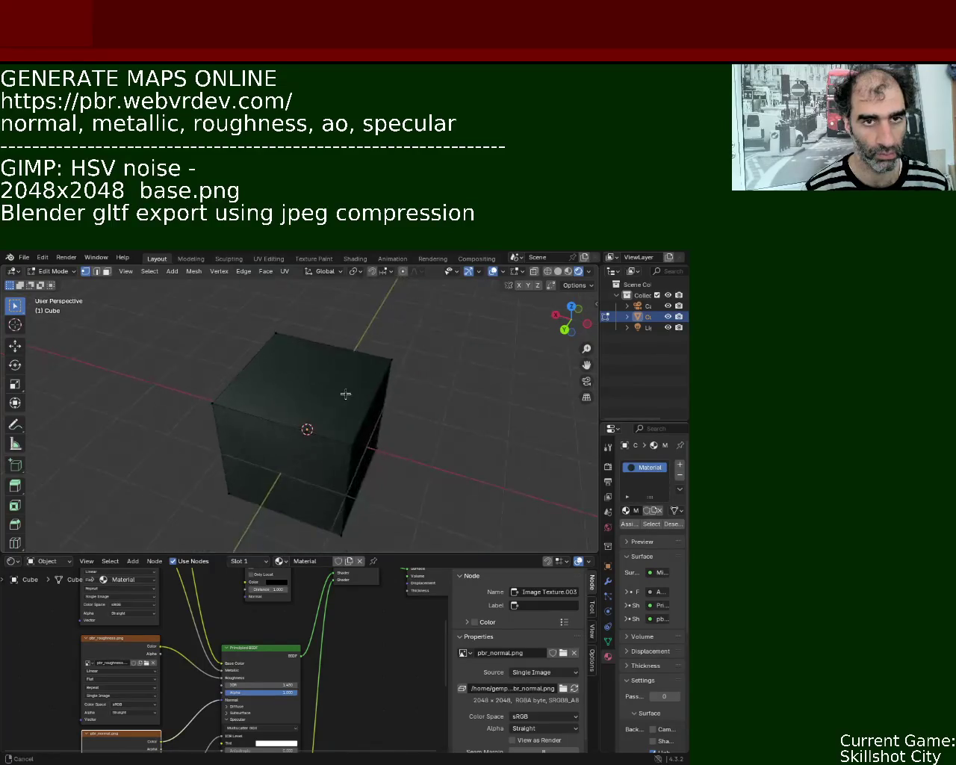
# Scale the cube object by a factor of 2 in Object Mode
pyautogui.press('Tab')
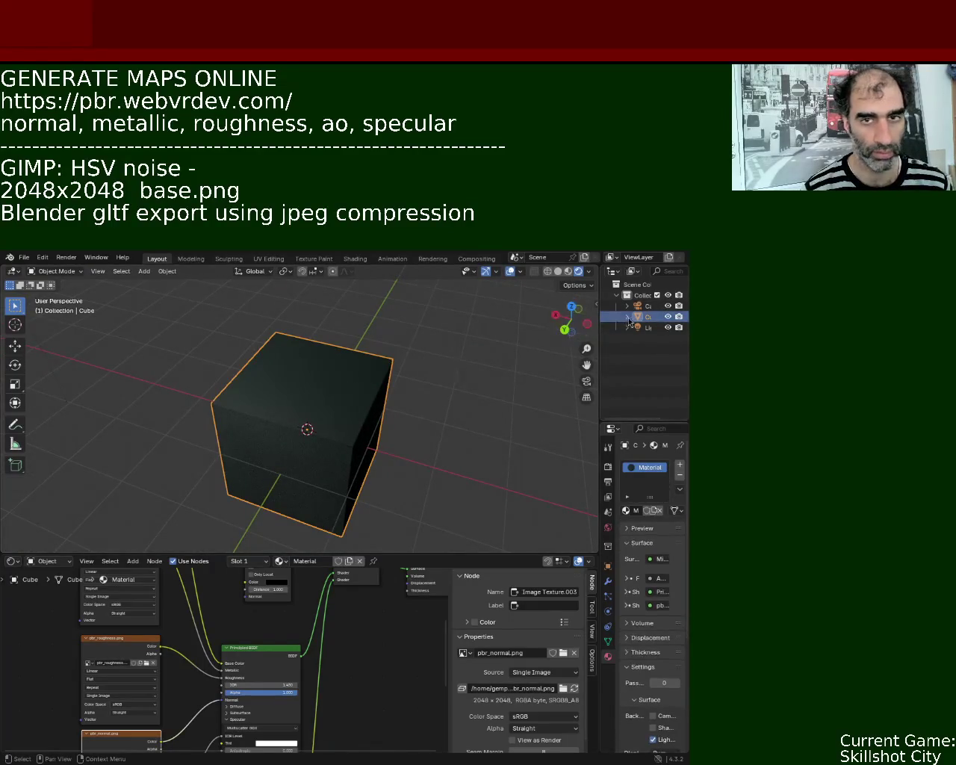
pyautogui.click(608, 565)
pyautogui.press('s')
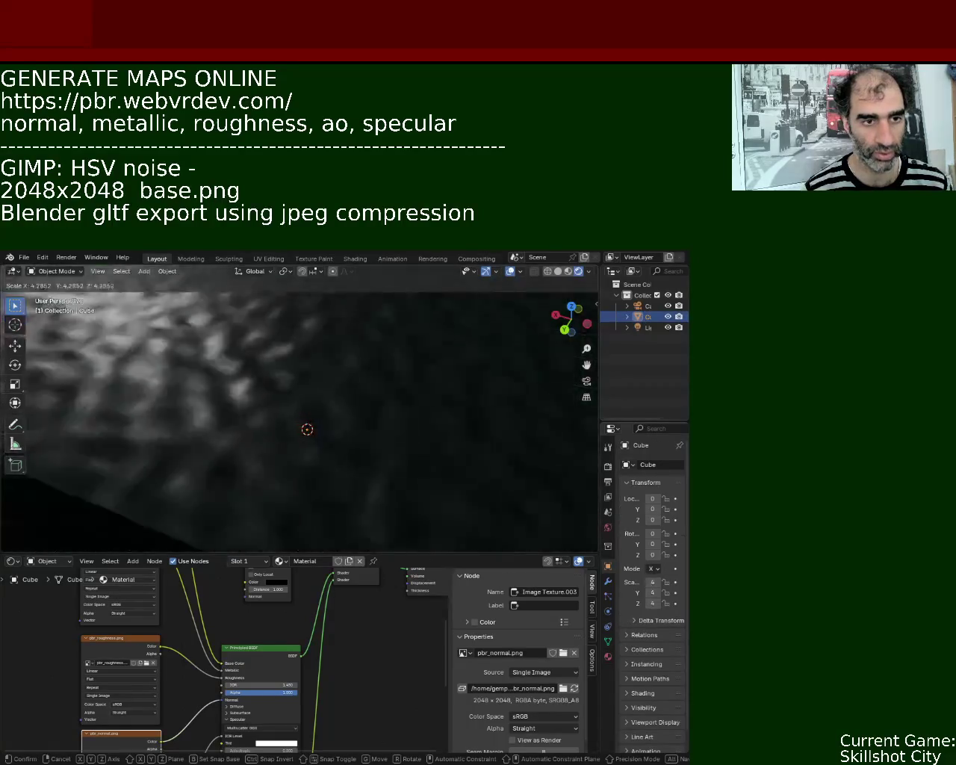
pyautogui.press('2')
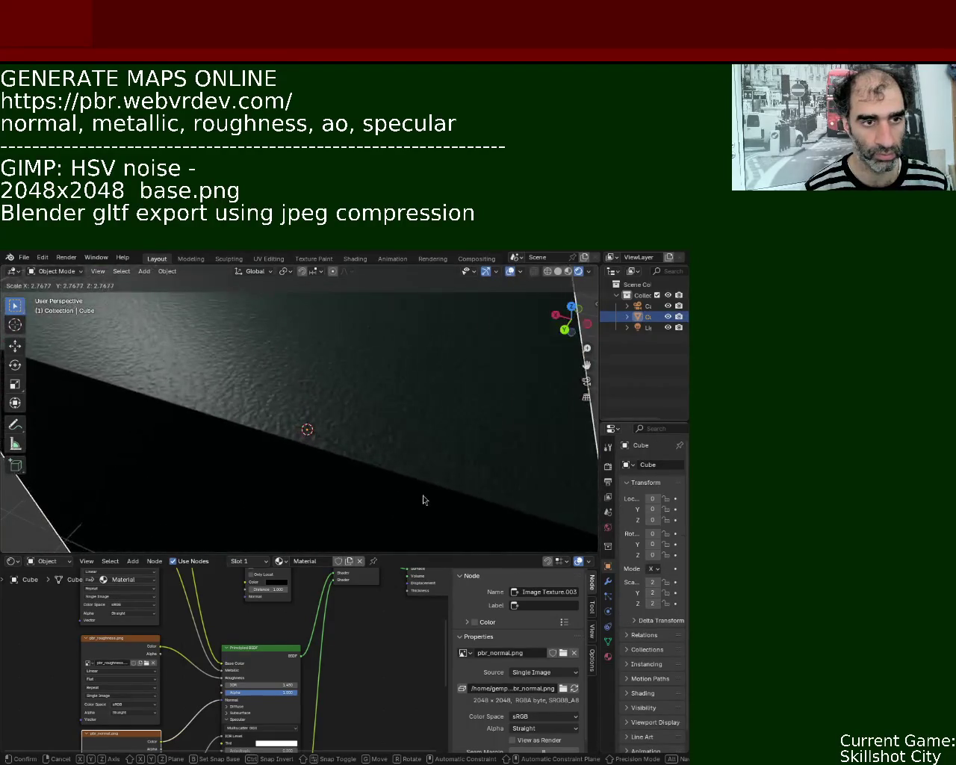
pyautogui.press('Return')
pyautogui.moveTo(364, 452); pyautogui.dragTo(384, 399, button='middle')
pyautogui.scroll(-5, 374, 418)
# Unwrap the cube's mesh with Smart UV Project at default settings, then clear the selection
pyautogui.press('Tab')
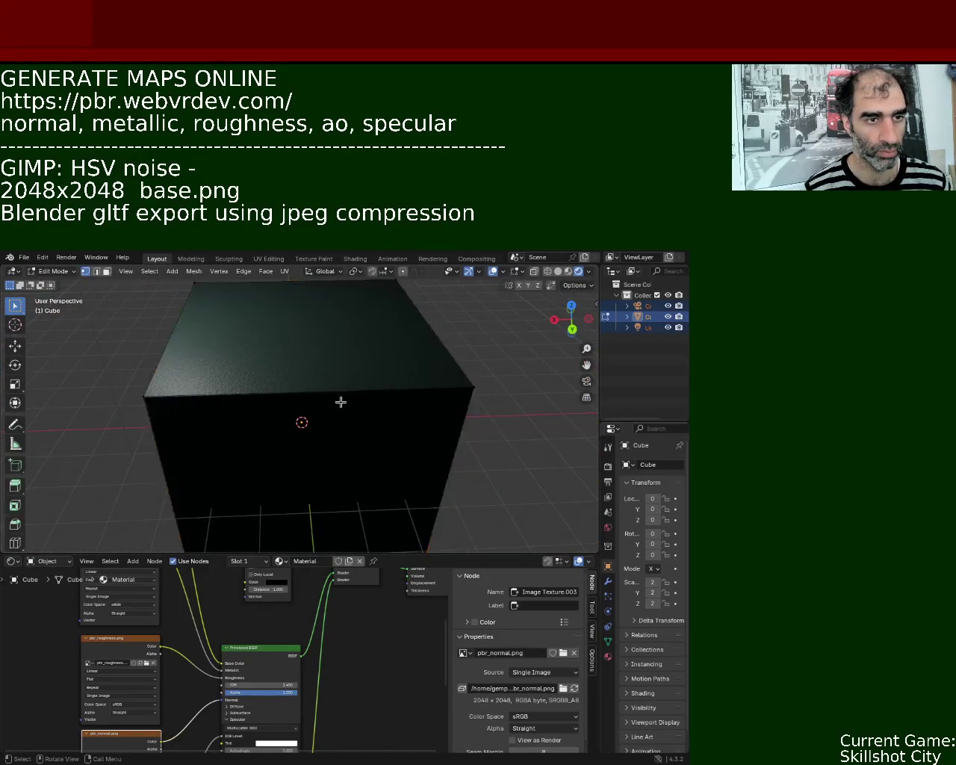
pyautogui.click(284, 272)
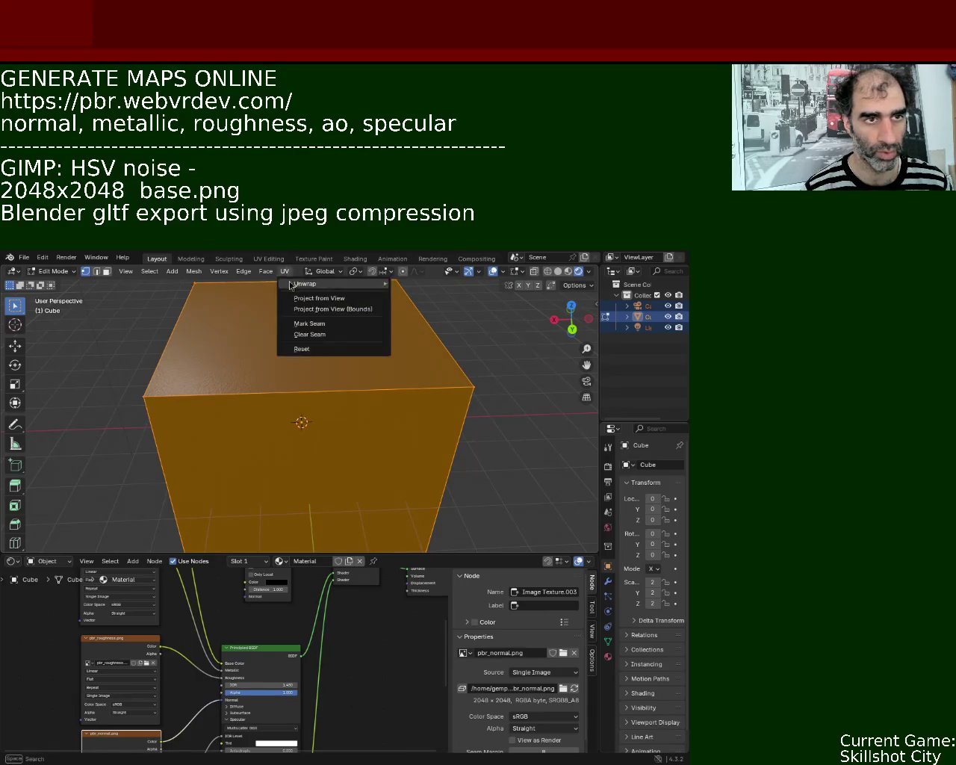
pyautogui.click(460, 323)
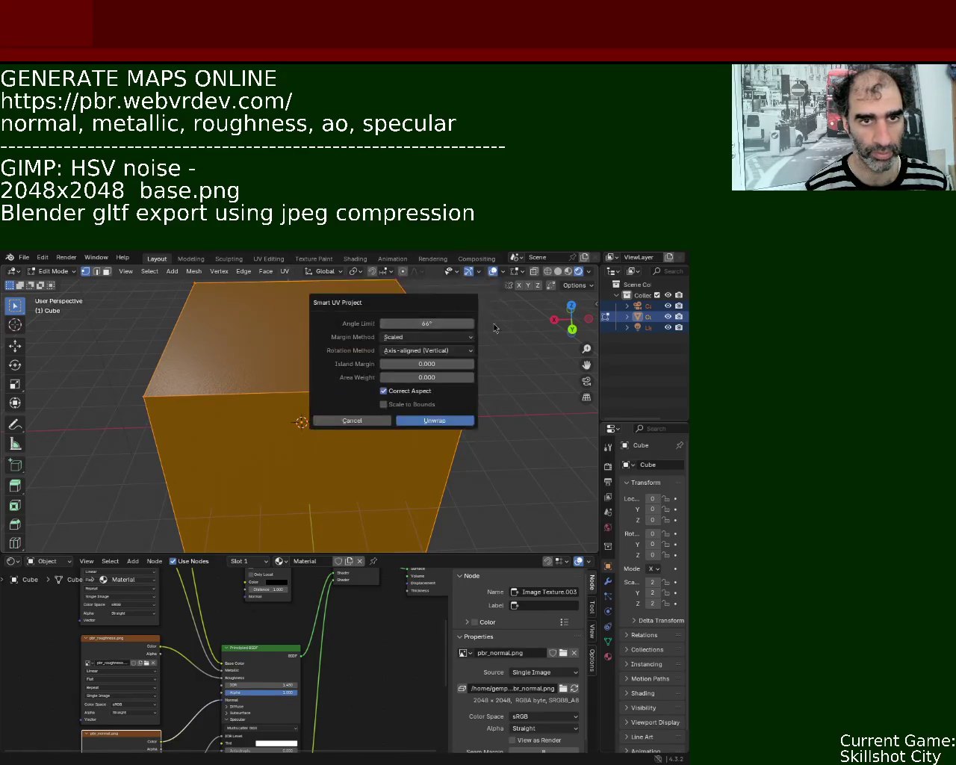
pyautogui.click(443, 421)
pyautogui.hotkey('alt', 'a')
pyautogui.scroll(5, 294, 374)
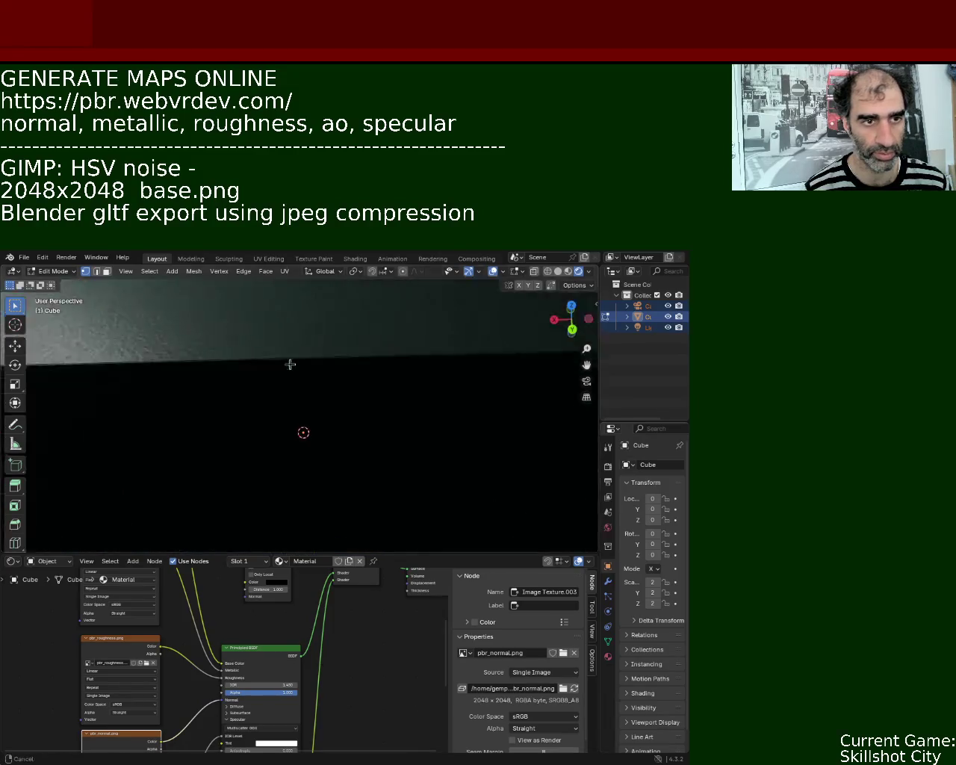
pyautogui.moveTo(294, 374)
pyautogui.mouseDown(button='middle')
pyautogui.moveTo(530, 363)
pyautogui.moveTo(408, 331)
pyautogui.moveTo(365, 334)
pyautogui.moveTo(337, 408)
pyautogui.moveTo(411, 444)
pyautogui.moveTo(438, 406)
pyautogui.moveTo(428, 424)
pyautogui.moveTo(534, 489)
pyautogui.moveTo(344, 442)
pyautogui.moveTo(453, 412)
pyautogui.moveTo(409, 416)
pyautogui.moveTo(384, 387)
pyautogui.moveTo(396, 401)
pyautogui.moveTo(324, 384)
pyautogui.moveTo(261, 441)
pyautogui.moveTo(394, 420)
pyautogui.moveTo(354, 419)
pyautogui.moveTo(412, 451)
pyautogui.moveTo(284, 341)
pyautogui.moveTo(190, 336)
pyautogui.moveTo(341, 363)
pyautogui.moveTo(331, 369)
pyautogui.moveTo(314, 352)
pyautogui.moveTo(252, 401)
pyautogui.moveTo(333, 416)
pyautogui.moveTo(410, 382)
pyautogui.moveTo(359, 391)
pyautogui.moveTo(363, 352)
pyautogui.moveTo(361, 363)
pyautogui.moveTo(394, 395)
pyautogui.moveTo(376, 379)
pyautogui.moveTo(331, 397)
pyautogui.moveTo(354, 405)
pyautogui.moveTo(446, 392)
pyautogui.moveTo(419, 427)
pyautogui.moveTo(384, 376)
pyautogui.mouseUp(button='middle')
pyautogui.scroll(5, 384, 376)
pyautogui.moveTo(337, 341)
pyautogui.mouseDown(button='middle')
pyautogui.moveTo(328, 329)
pyautogui.moveTo(330, 401)
pyautogui.moveTo(334, 368)
pyautogui.moveTo(308, 369)
pyautogui.moveTo(374, 411)
pyautogui.moveTo(370, 429)
pyautogui.moveTo(369, 401)
pyautogui.moveTo(373, 428)
pyautogui.moveTo(433, 451)
pyautogui.moveTo(333, 412)
pyautogui.moveTo(281, 410)
pyautogui.moveTo(293, 437)
pyautogui.mouseUp(button='middle')
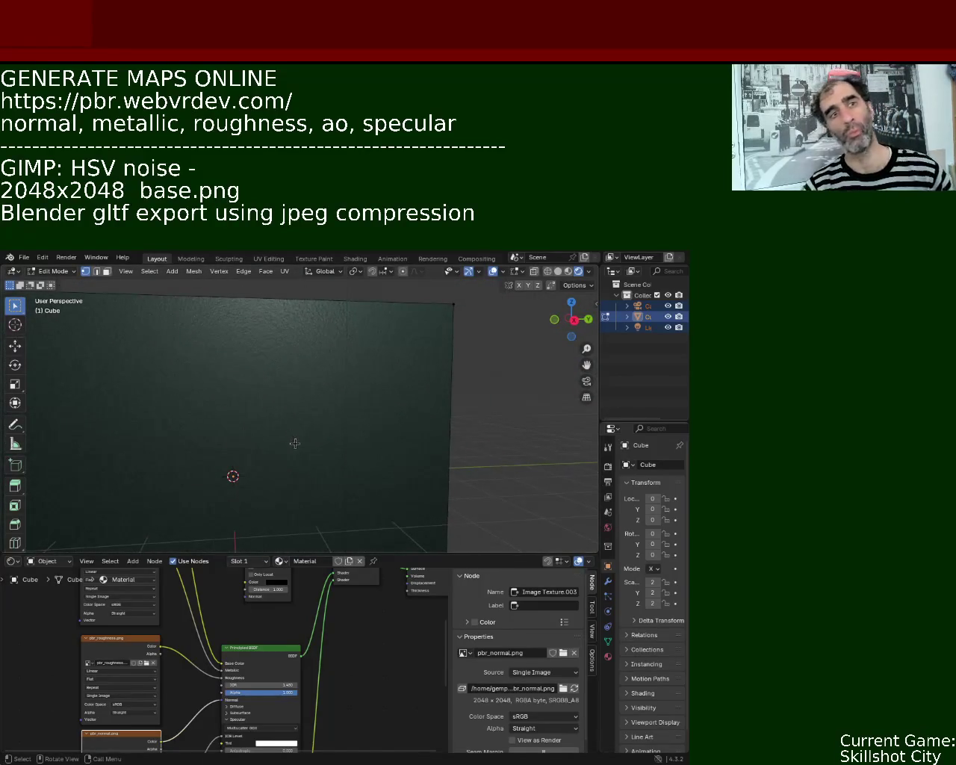
pyautogui.moveTo(290, 356)
pyautogui.mouseDown(button='middle')
pyautogui.moveTo(471, 433)
pyautogui.moveTo(485, 384)
pyautogui.moveTo(371, 505)
pyautogui.moveTo(426, 446)
pyautogui.moveTo(367, 386)
pyautogui.moveTo(170, 385)
pyautogui.moveTo(175, 396)
pyautogui.moveTo(286, 351)
pyautogui.moveTo(280, 453)
pyautogui.moveTo(237, 397)
pyautogui.mouseUp(button='middle')
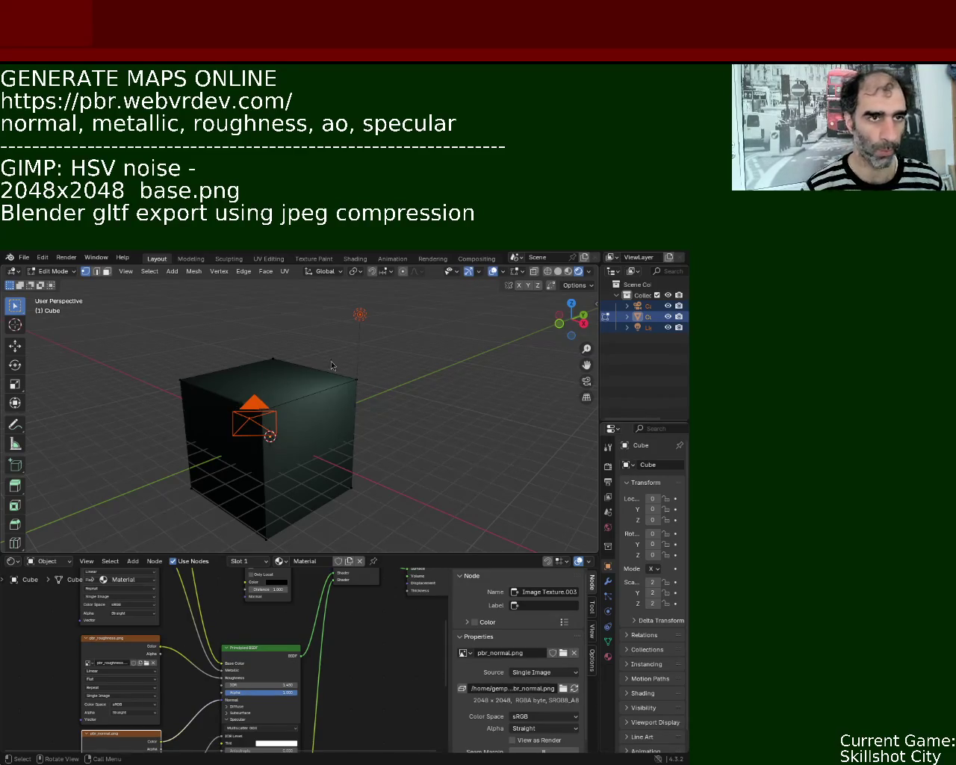
pyautogui.moveTo(258, 383)
pyautogui.mouseDown(button='middle')
pyautogui.moveTo(284, 448)
pyautogui.moveTo(339, 377)
pyautogui.moveTo(346, 390)
pyautogui.moveTo(425, 412)
pyautogui.moveTo(388, 415)
pyautogui.moveTo(369, 369)
pyautogui.moveTo(199, 349)
pyautogui.mouseUp(button='middle')
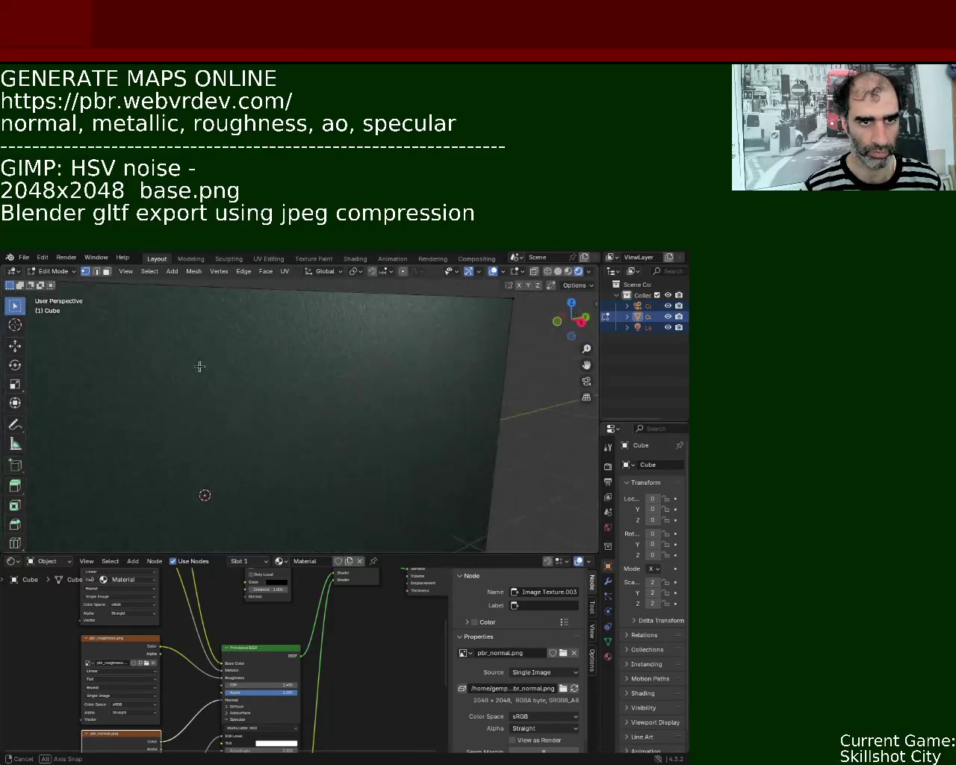
pyautogui.moveTo(315, 341)
pyautogui.keyDown('ctrl'); pyautogui.mouseDown(button='middle')
pyautogui.moveTo(329, 388)
pyautogui.moveTo(346, 399)
pyautogui.moveTo(312, 360)
pyautogui.moveTo(312, 378)
pyautogui.moveTo(328, 392)
pyautogui.moveTo(344, 386)
pyautogui.moveTo(318, 387)
pyautogui.moveTo(316, 433)
pyautogui.moveTo(320, 416)
pyautogui.mouseUp(button='middle'); pyautogui.keyUp('ctrl')
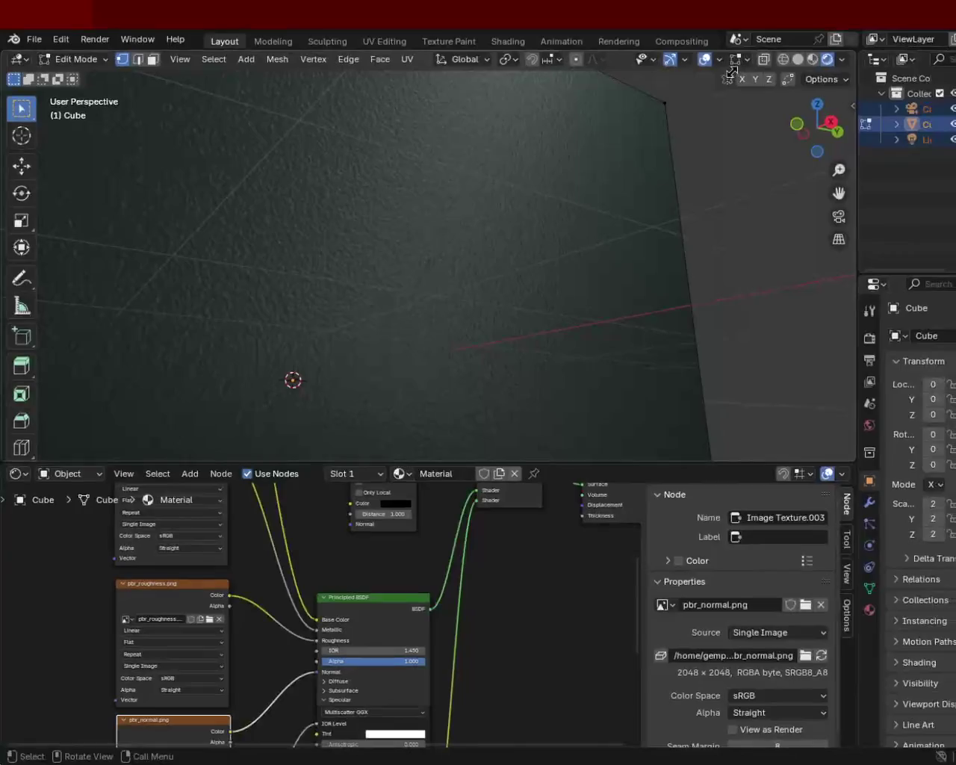
pyautogui.moveTo(611, 190)
pyautogui.mouseDown(button='middle')
pyautogui.moveTo(503, 344)
pyautogui.moveTo(508, 288)
pyautogui.mouseUp(button='middle')
pyautogui.moveTo(412, 301)
pyautogui.keyDown('ctrl'); pyautogui.mouseDown(button='middle')
pyautogui.moveTo(437, 255)
pyautogui.moveTo(438, 342)
pyautogui.moveTo(448, 282)
pyautogui.moveTo(406, 319)
pyautogui.moveTo(412, 365)
pyautogui.moveTo(419, 297)
pyautogui.moveTo(437, 267)
pyautogui.moveTo(425, 372)
pyautogui.moveTo(453, 413)
pyautogui.moveTo(442, 358)
pyautogui.moveTo(287, 355)
pyautogui.moveTo(434, 374)
pyautogui.moveTo(423, 263)
pyautogui.moveTo(428, 341)
pyautogui.moveTo(493, 354)
pyautogui.moveTo(708, 351)
pyautogui.moveTo(438, 322)
pyautogui.moveTo(483, 273)
pyautogui.moveTo(495, 297)
pyautogui.moveTo(452, 225)
pyautogui.moveTo(406, 348)
pyautogui.moveTo(504, 307)
pyautogui.moveTo(561, 329)
pyautogui.moveTo(573, 319)
pyautogui.moveTo(496, 312)
pyautogui.moveTo(467, 283)
pyautogui.moveTo(493, 372)
pyautogui.moveTo(576, 357)
pyautogui.moveTo(497, 325)
pyautogui.moveTo(477, 296)
pyautogui.mouseUp(button='middle'); pyautogui.keyUp('ctrl')
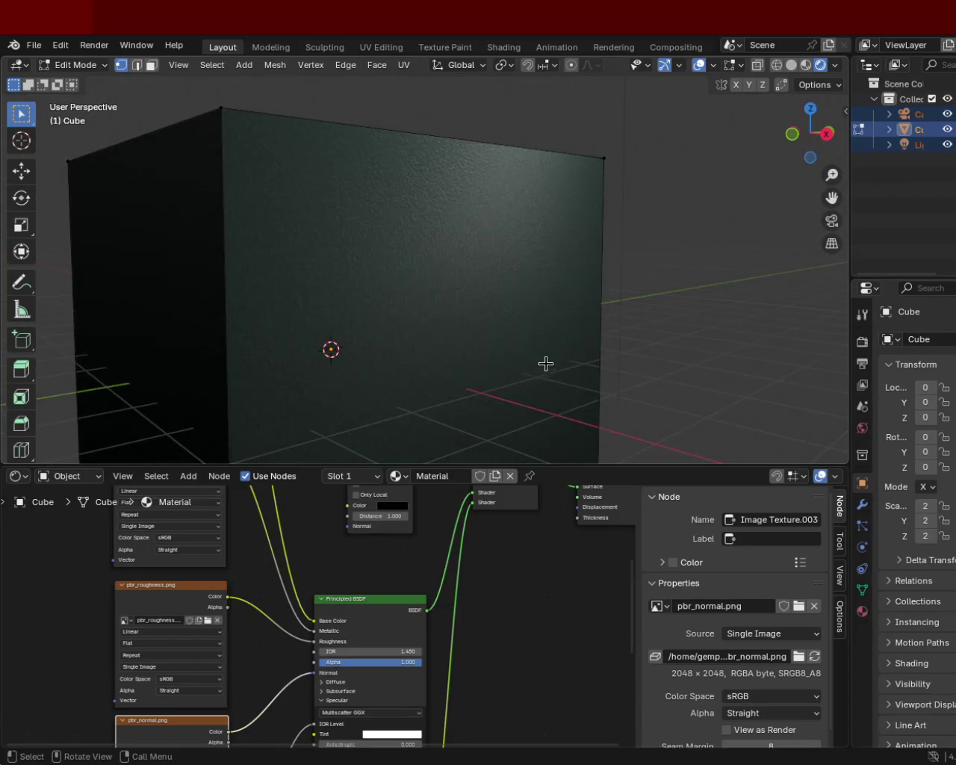
pyautogui.moveTo(480, 249)
pyautogui.mouseDown(button='middle')
pyautogui.moveTo(491, 333)
pyautogui.moveTo(470, 336)
pyautogui.moveTo(477, 339)
pyautogui.mouseUp(button='middle')
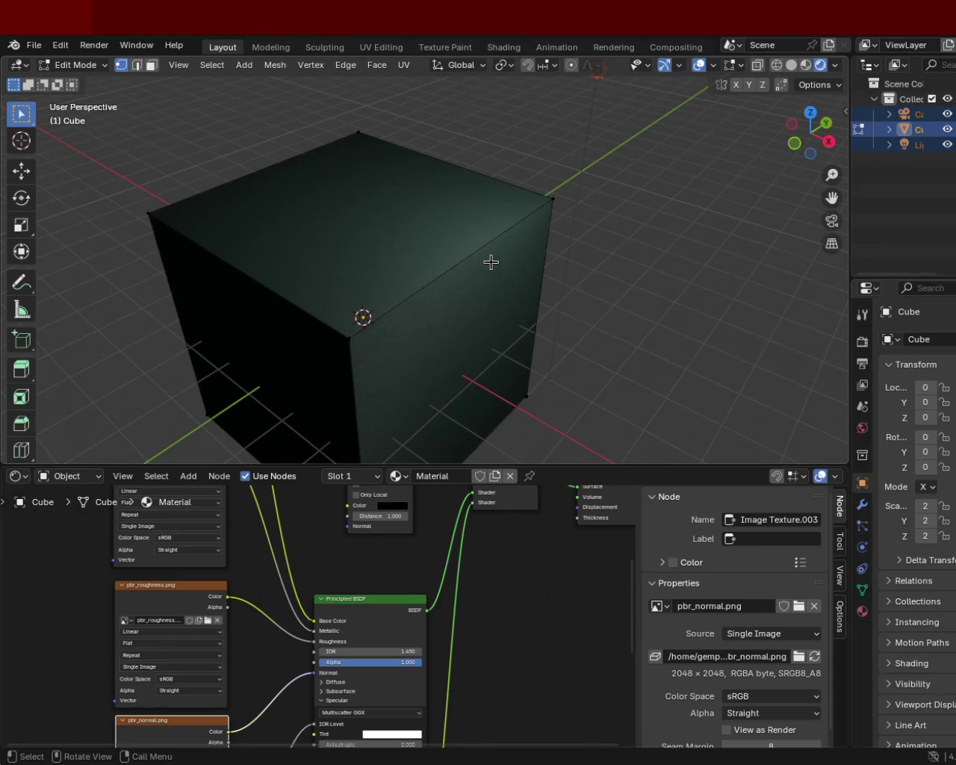
pyautogui.moveTo(382, 245)
pyautogui.mouseDown(button='middle')
pyautogui.moveTo(593, 283)
pyautogui.moveTo(392, 303)
pyautogui.moveTo(533, 261)
pyautogui.moveTo(578, 336)
pyautogui.moveTo(648, 352)
pyautogui.moveTo(619, 301)
pyautogui.moveTo(619, 279)
pyautogui.moveTo(384, 258)
pyautogui.moveTo(344, 252)
pyautogui.moveTo(329, 237)
pyautogui.moveTo(351, 290)
pyautogui.mouseUp(button='middle')
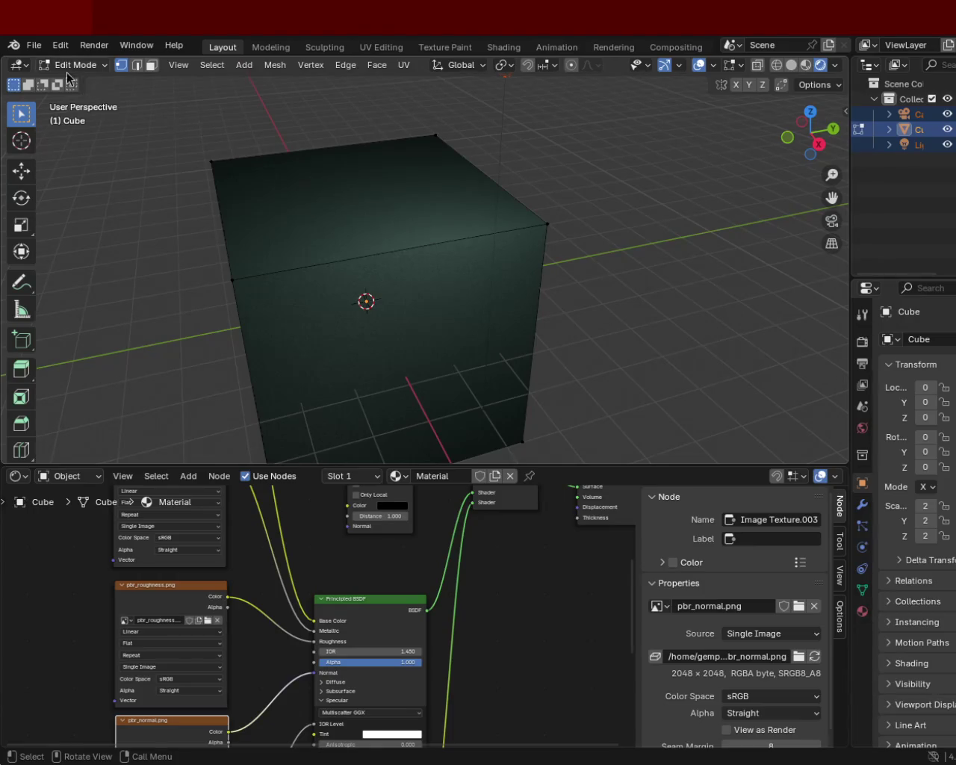
pyautogui.click(35, 46)
pyautogui.moveTo(55, 63)
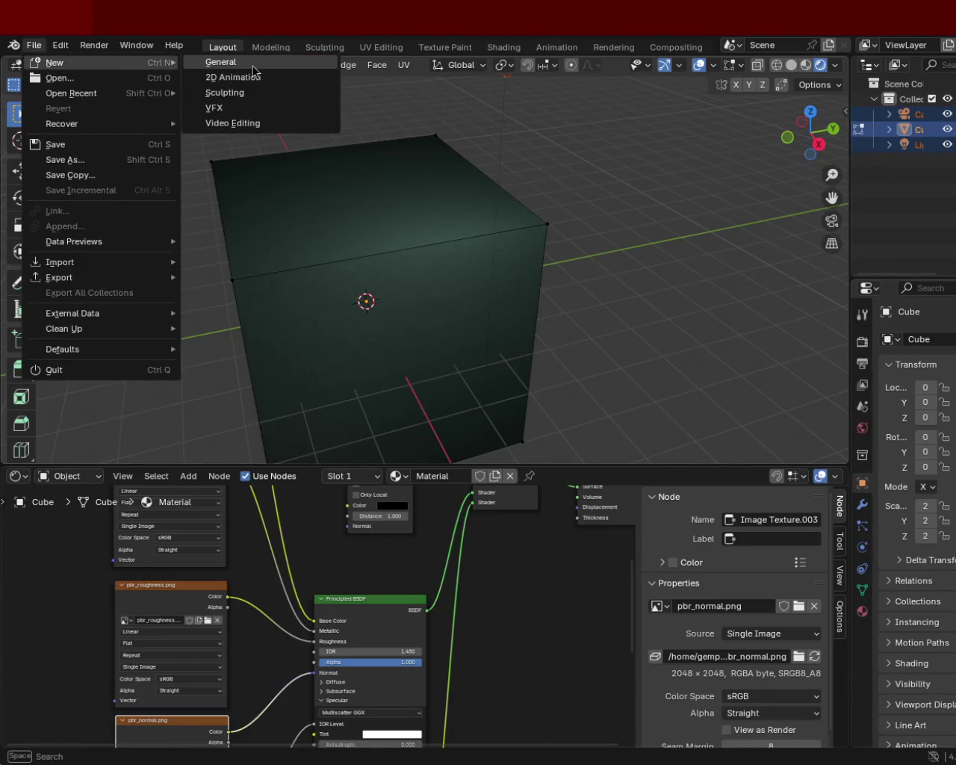
# Cancel the new General file prompt, then select Cube in the widened Outliner and delete it
pyautogui.click(253, 67)
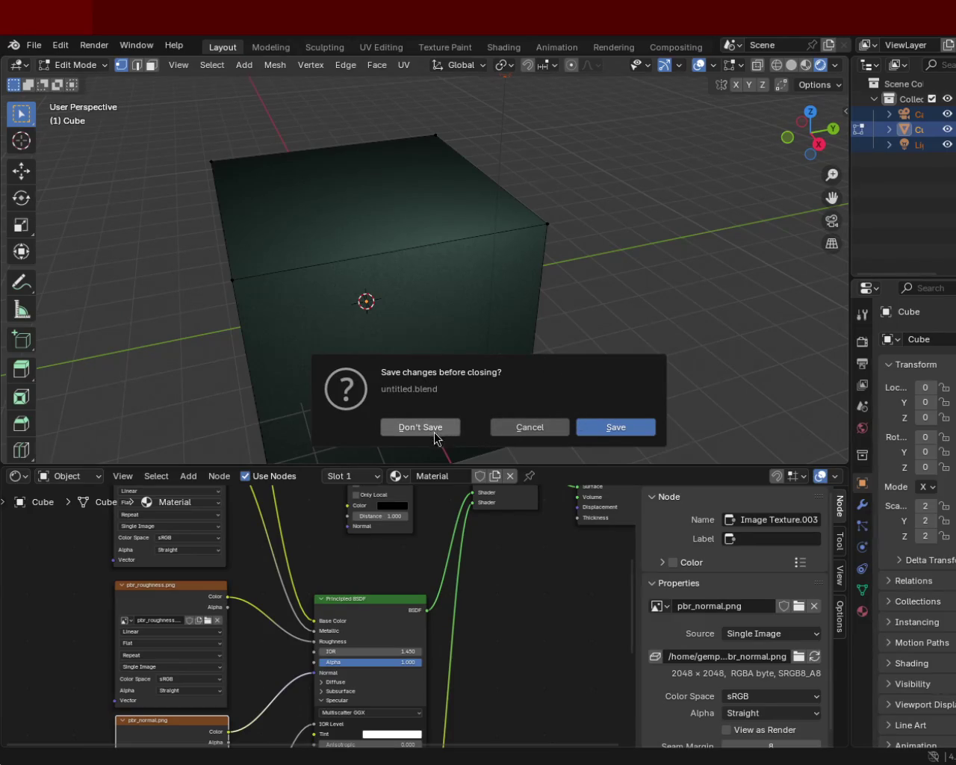
pyautogui.click(514, 428)
pyautogui.keyDown('ctrl'); pyautogui.moveTo(505, 227); pyautogui.dragTo(480, 318, button='middle'); pyautogui.keyUp('ctrl')
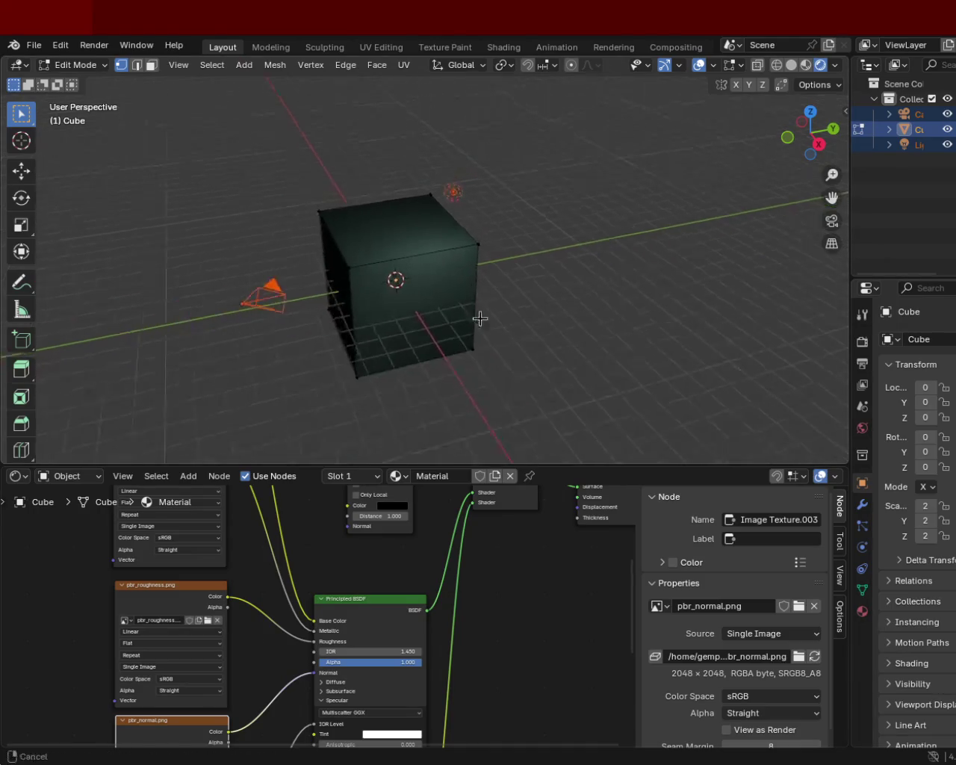
pyautogui.moveTo(478, 264)
pyautogui.mouseDown(button='middle')
pyautogui.moveTo(387, 294)
pyautogui.moveTo(414, 214)
pyautogui.moveTo(497, 217)
pyautogui.moveTo(542, 250)
pyautogui.mouseUp(button='middle')
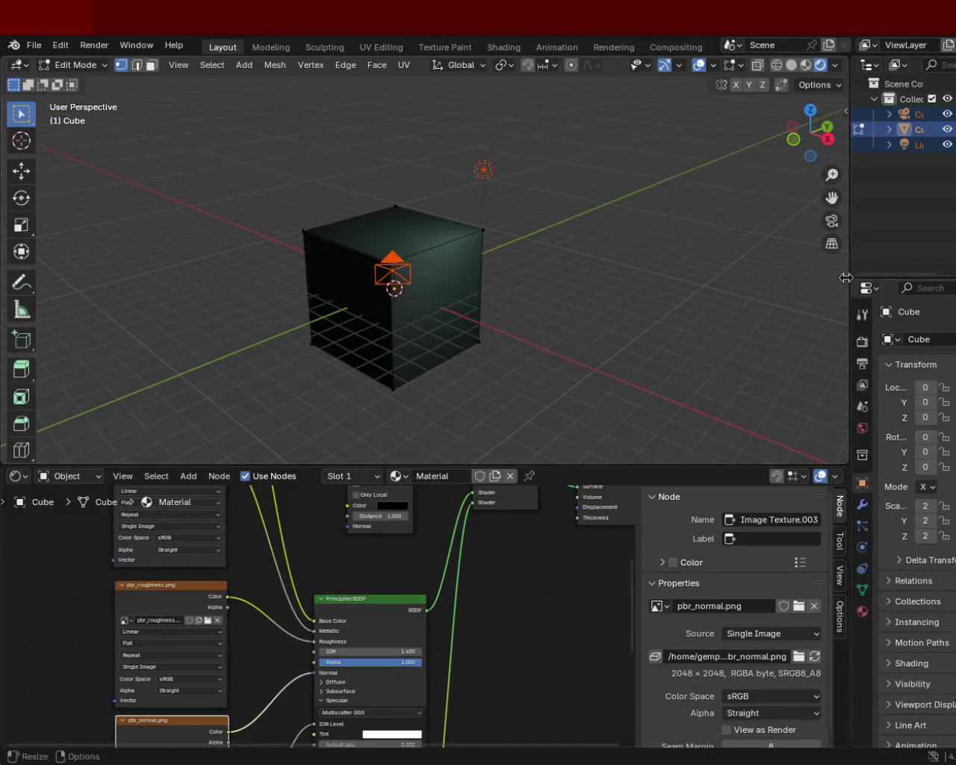
pyautogui.moveTo(845, 275); pyautogui.dragTo(755, 276)
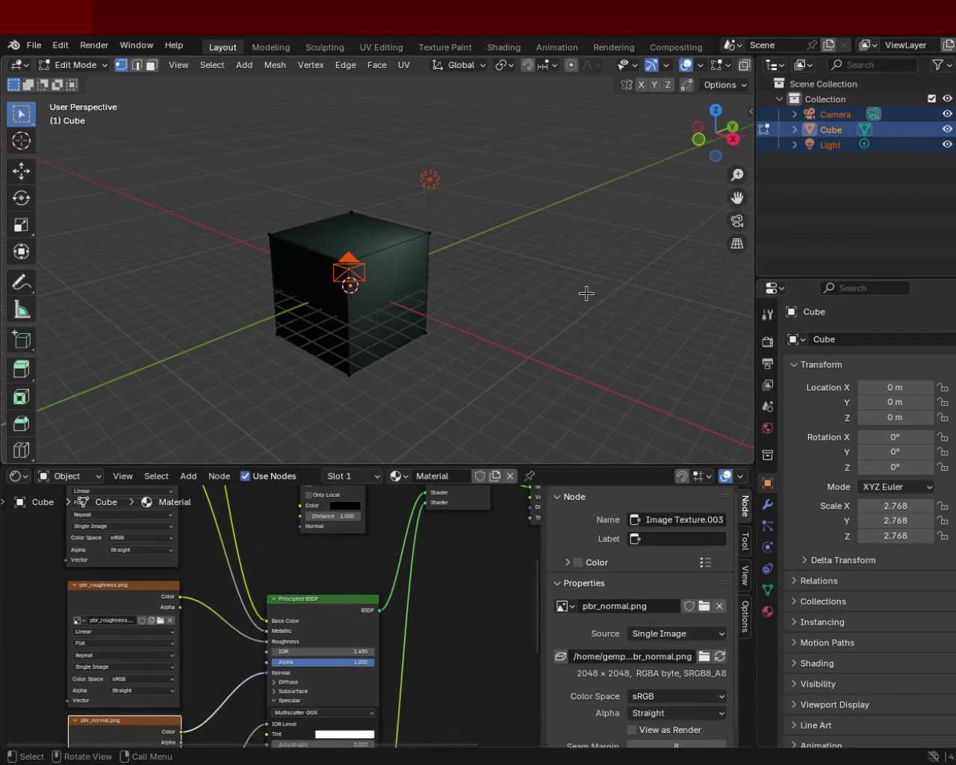
pyautogui.click(831, 131)
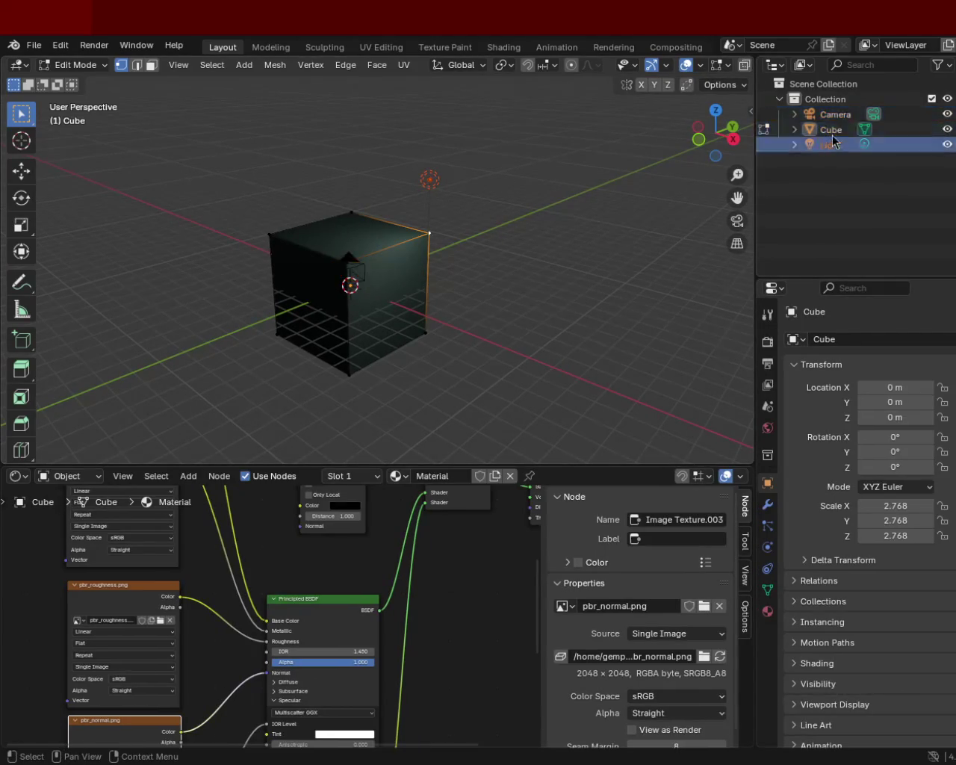
pyautogui.press('Delete')
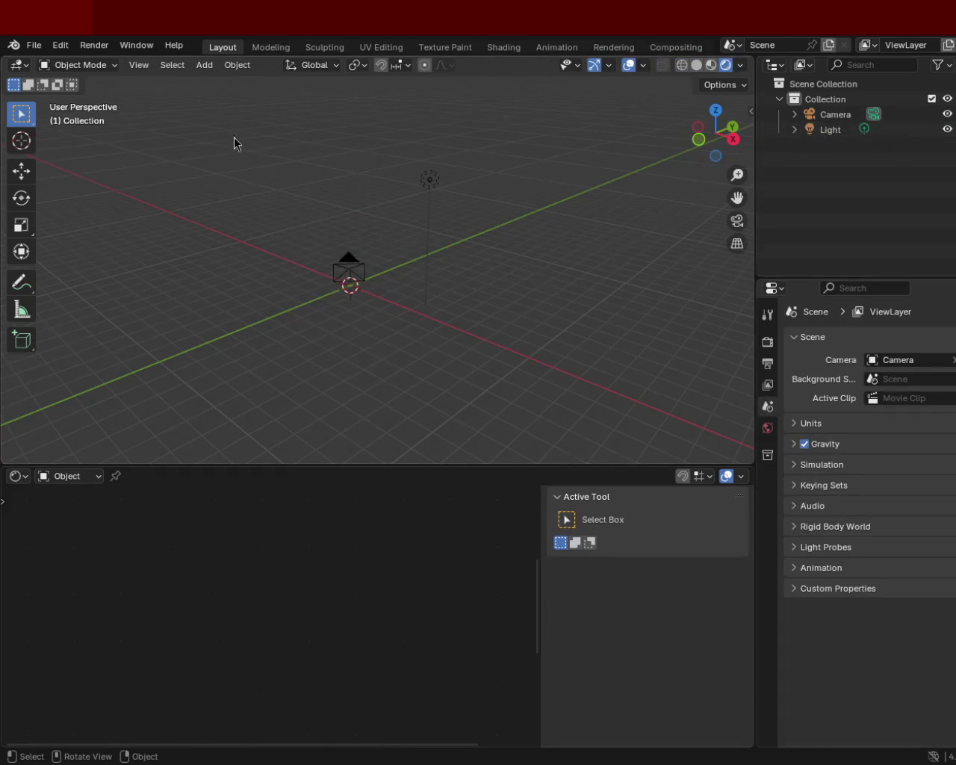
# Add a plane at the origin and scale it up to 23.213 on every axis
pyautogui.click(200, 65)
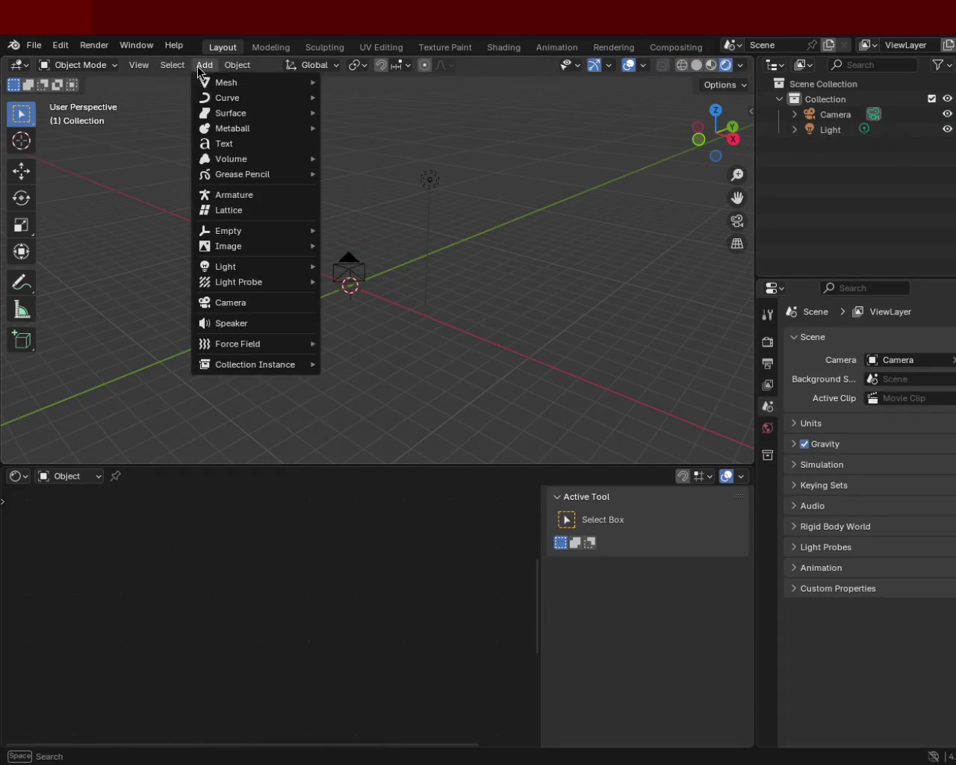
pyautogui.click(363, 84)
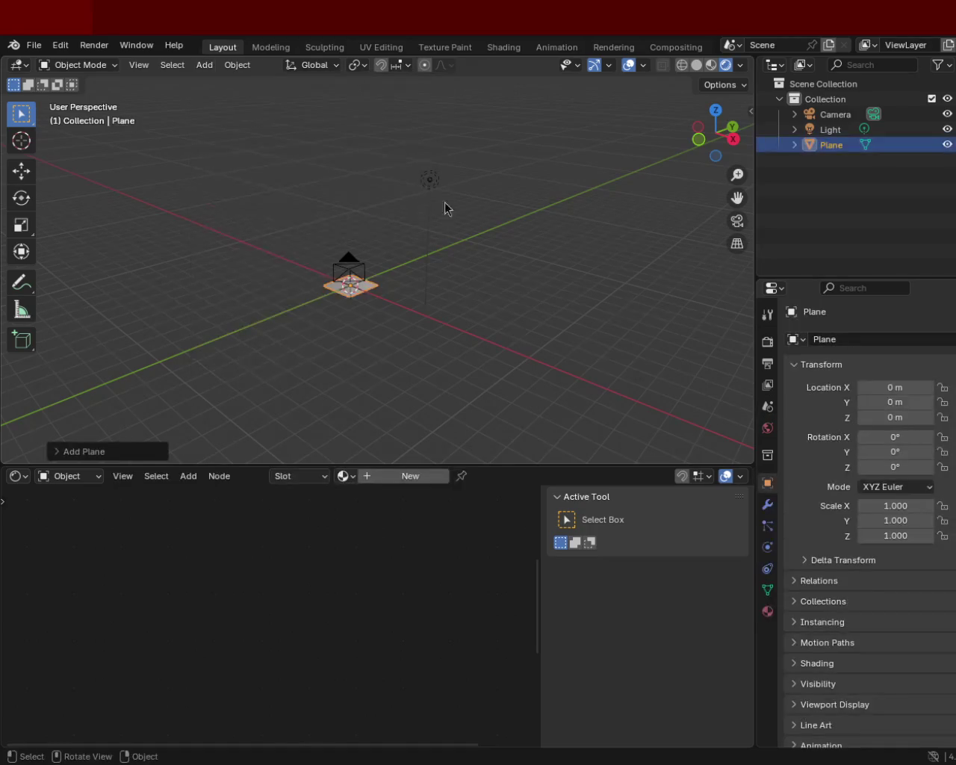
pyautogui.press('s')
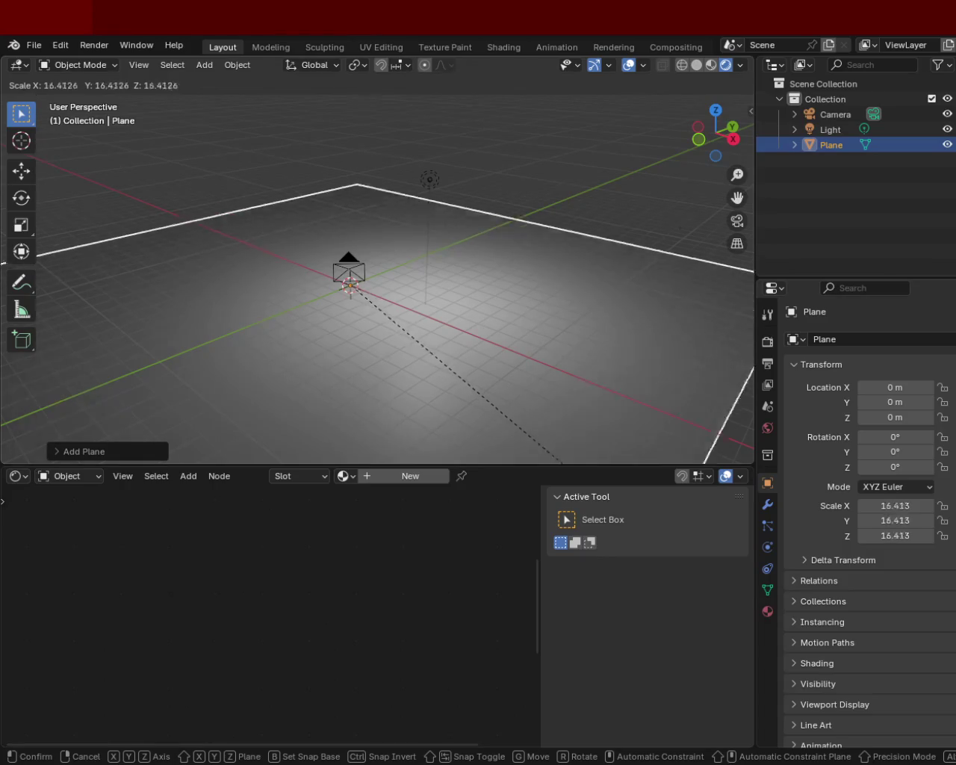
pyautogui.click(401, 137)
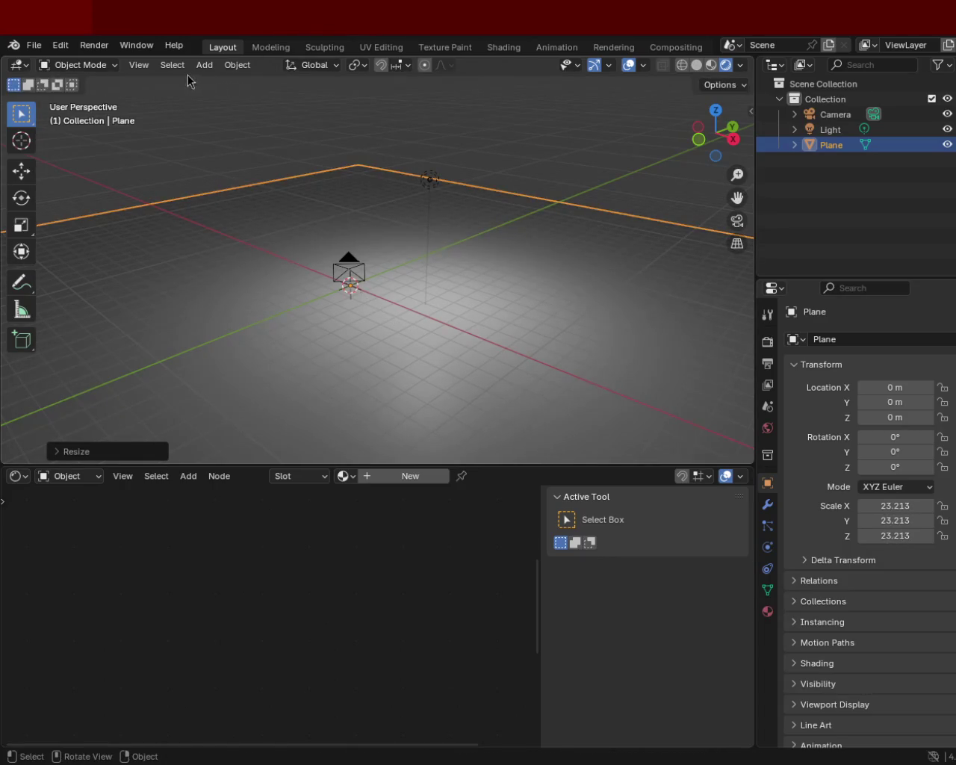
pyautogui.click(13, 476)
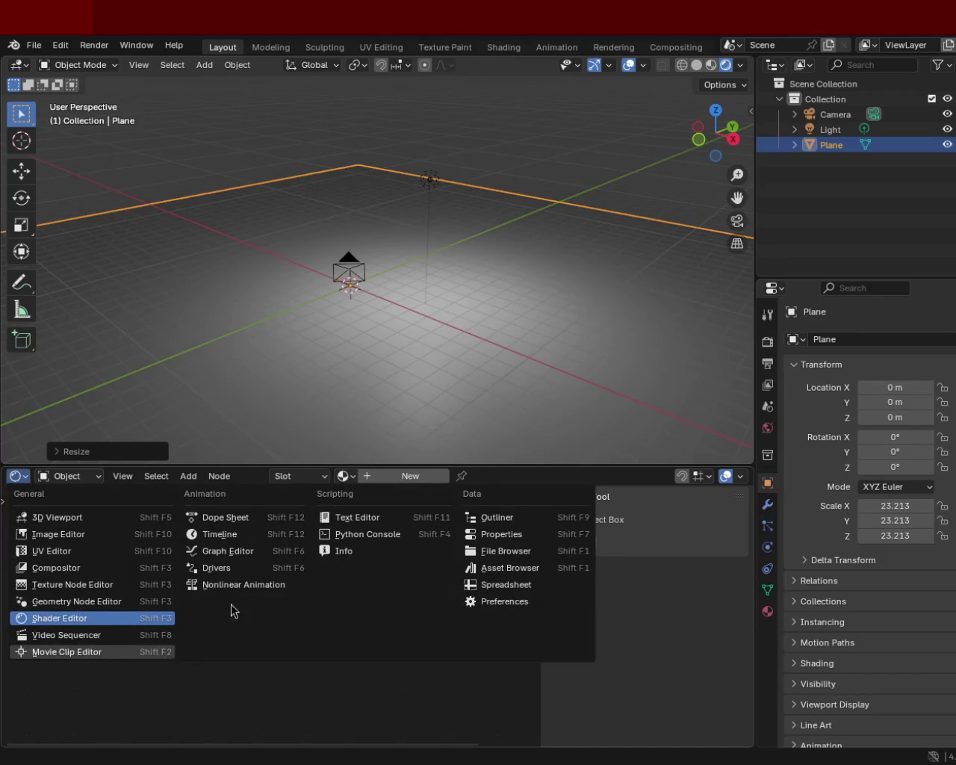
# Turn the bottom area into a Geometry Node editor with a new geometry nodes group for the plane
pyautogui.click(85, 602)
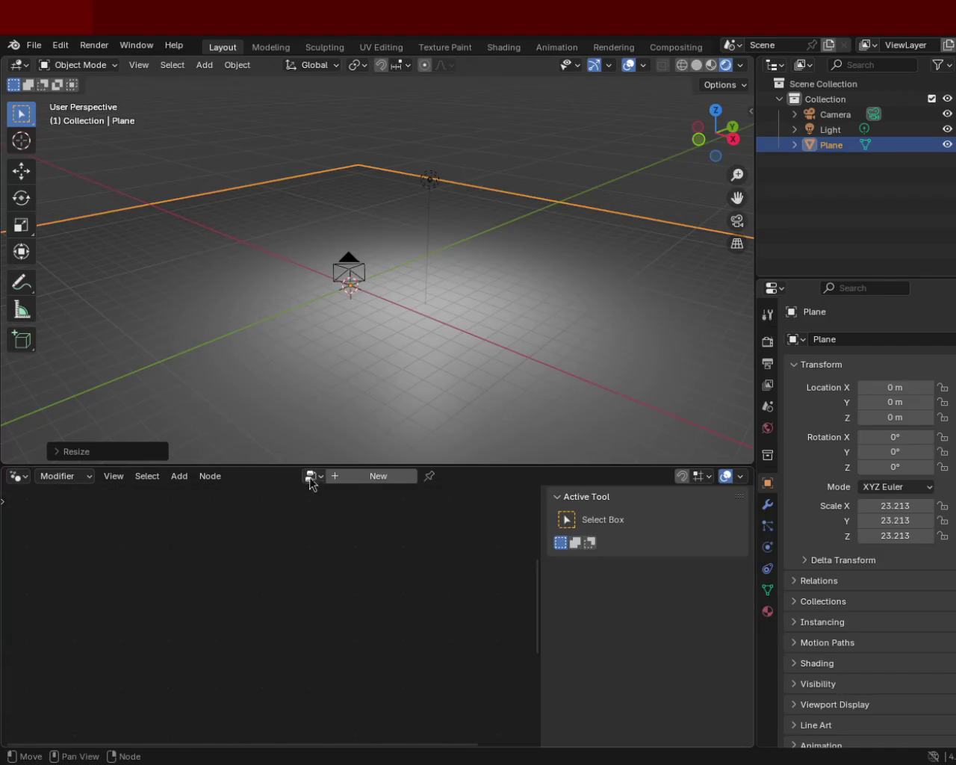
pyautogui.click(377, 476)
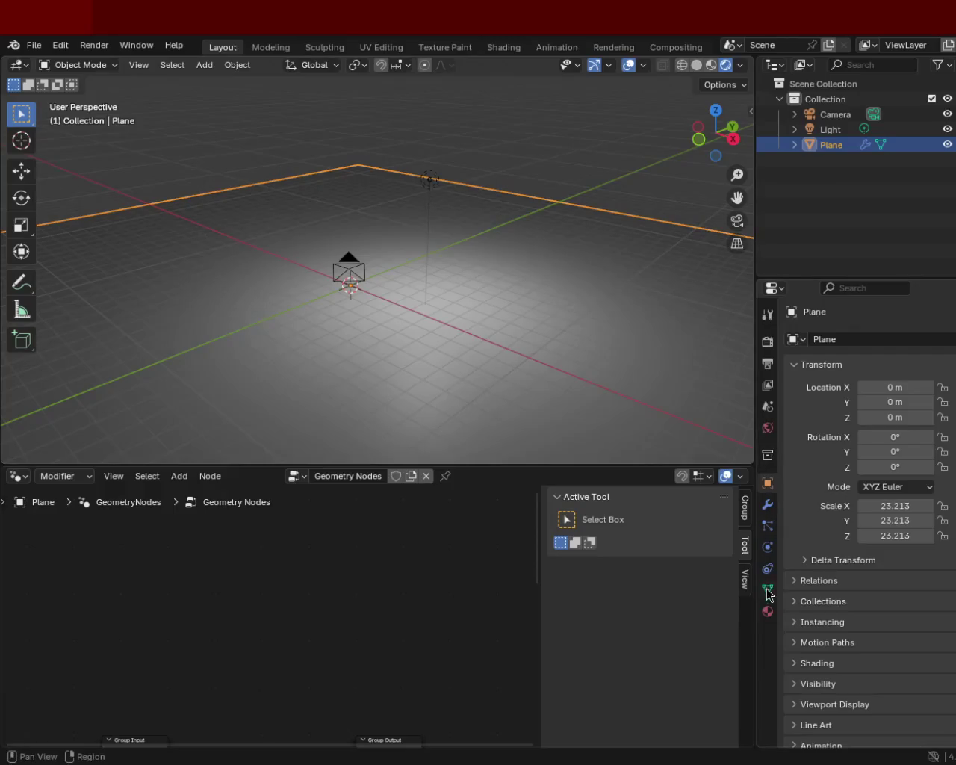
pyautogui.click(767, 504)
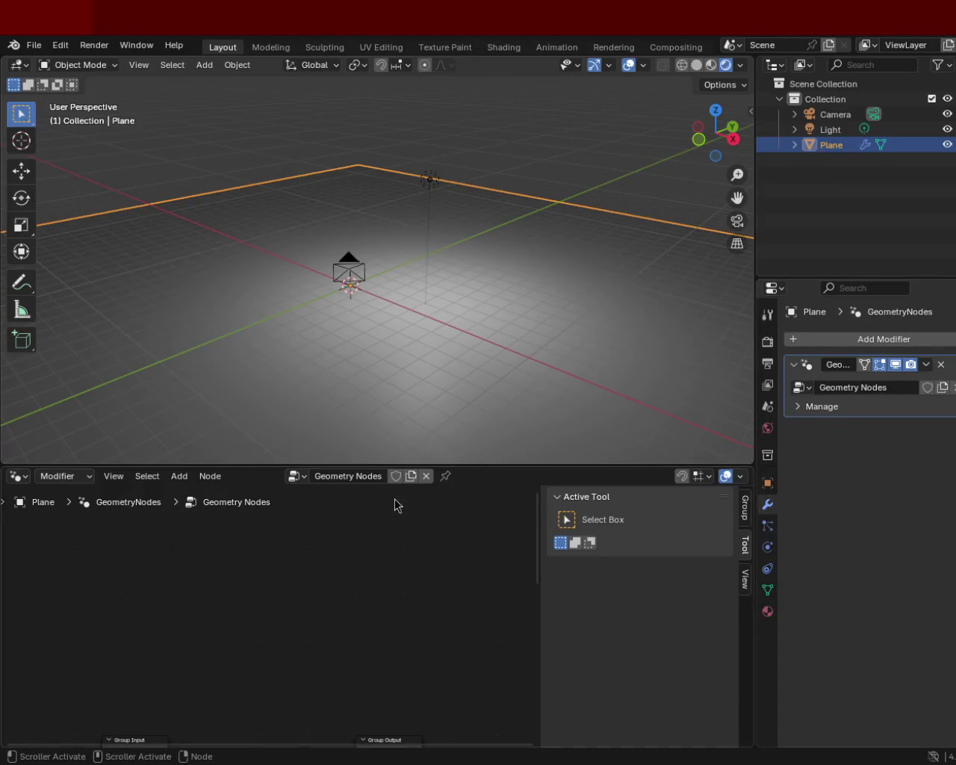
pyautogui.moveTo(437, 464); pyautogui.dragTo(470, 337)
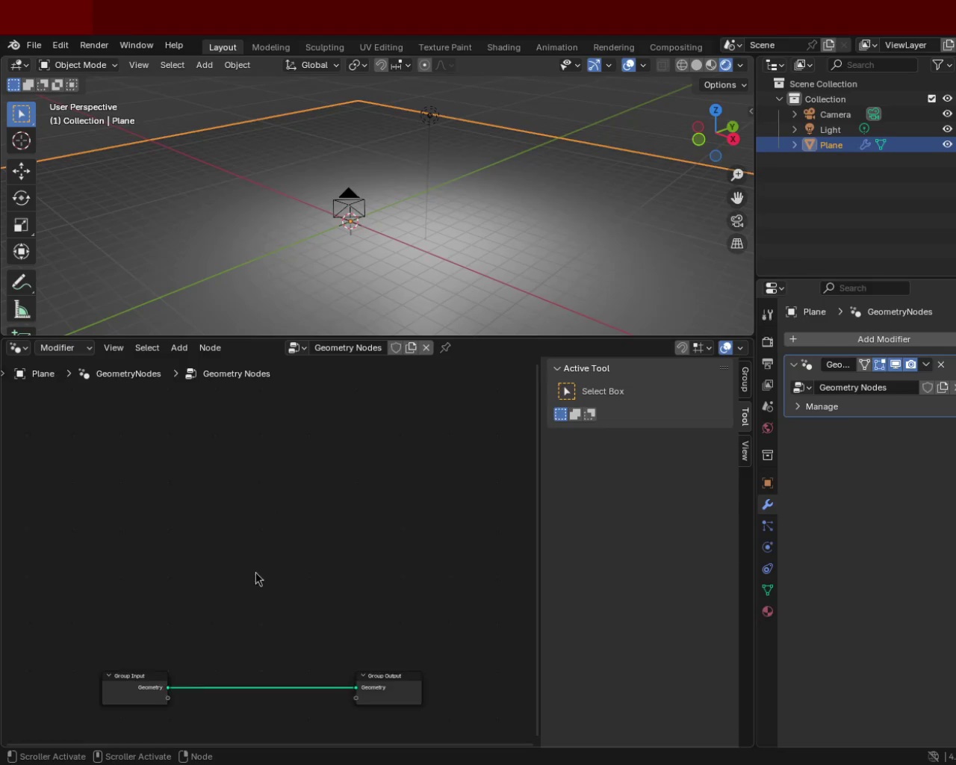
pyautogui.moveTo(254, 574); pyautogui.dragTo(304, 478, button='middle')
# Add a Noise Texture node at the bottom-left of the node graph
pyautogui.hotkey('shift', 'a')
pyautogui.click(219, 472)
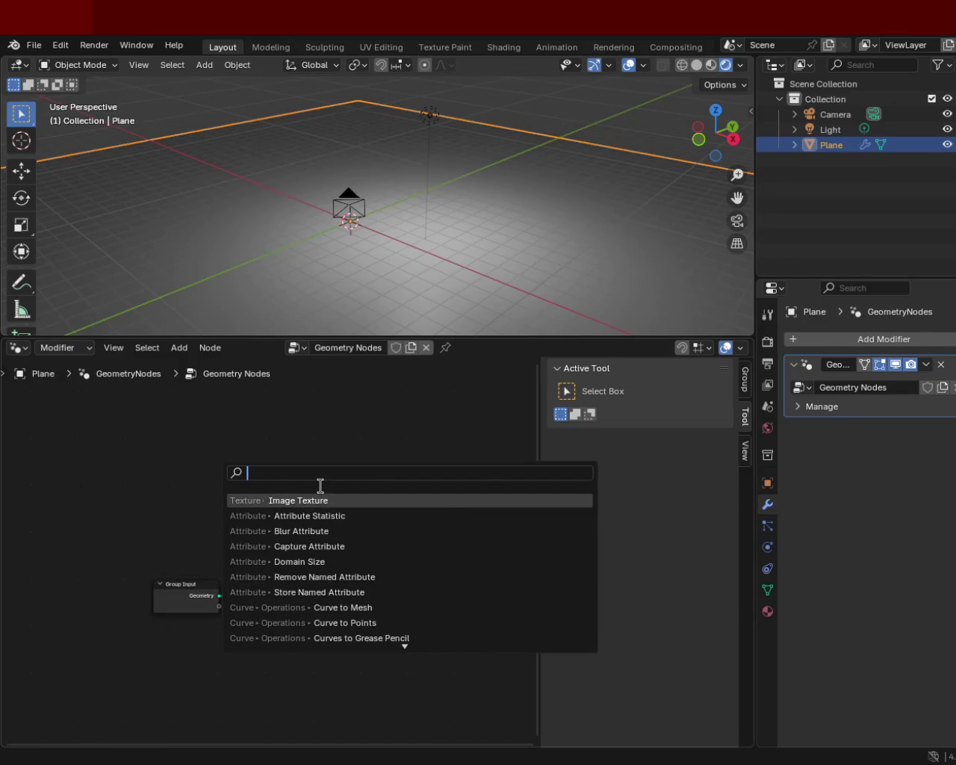
pyautogui.write('noise')
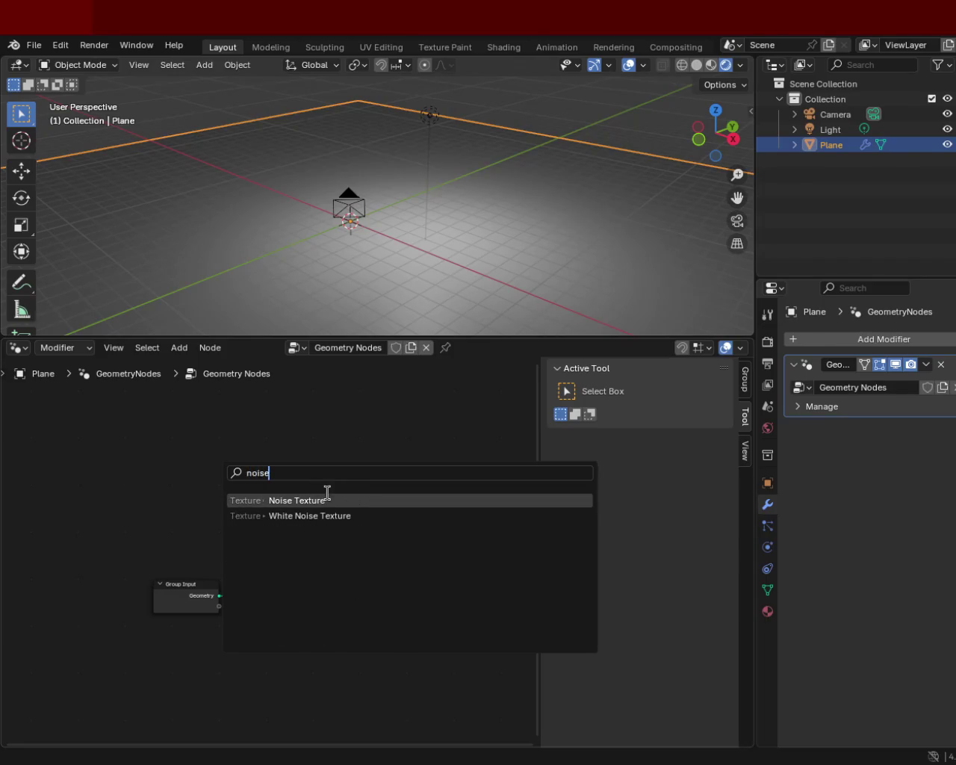
pyautogui.click(325, 499)
pyautogui.click(122, 631)
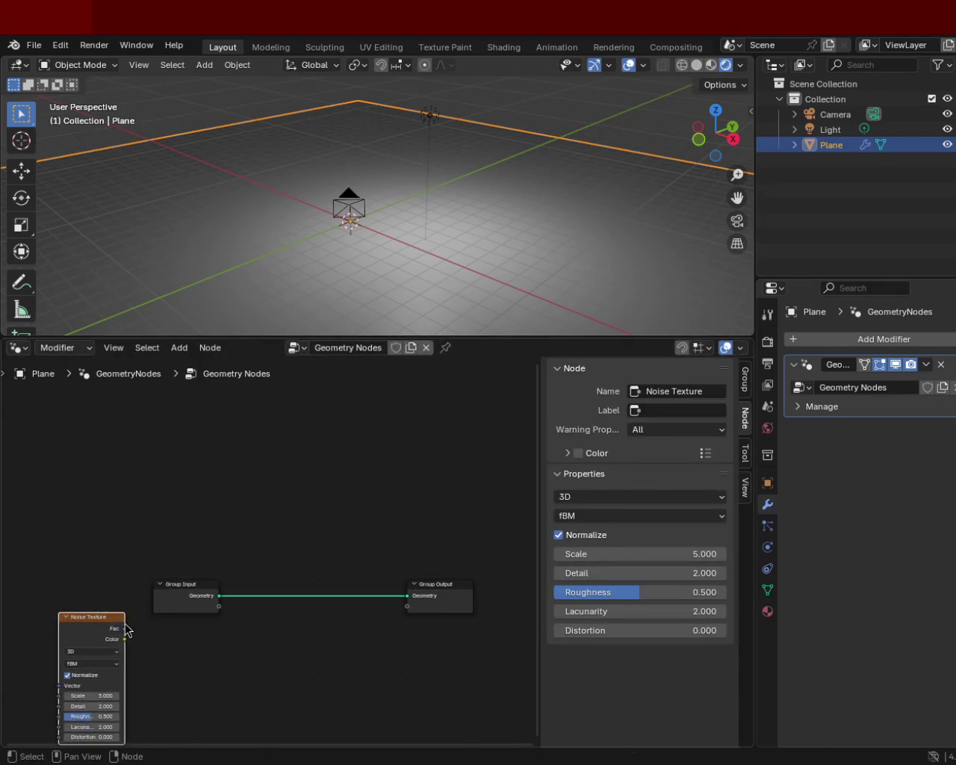
# Add a Set Position node on the geometry link and tidy the Group Input and Output nodes
pyautogui.hotkey('shift', 'a')
pyautogui.click(128, 487)
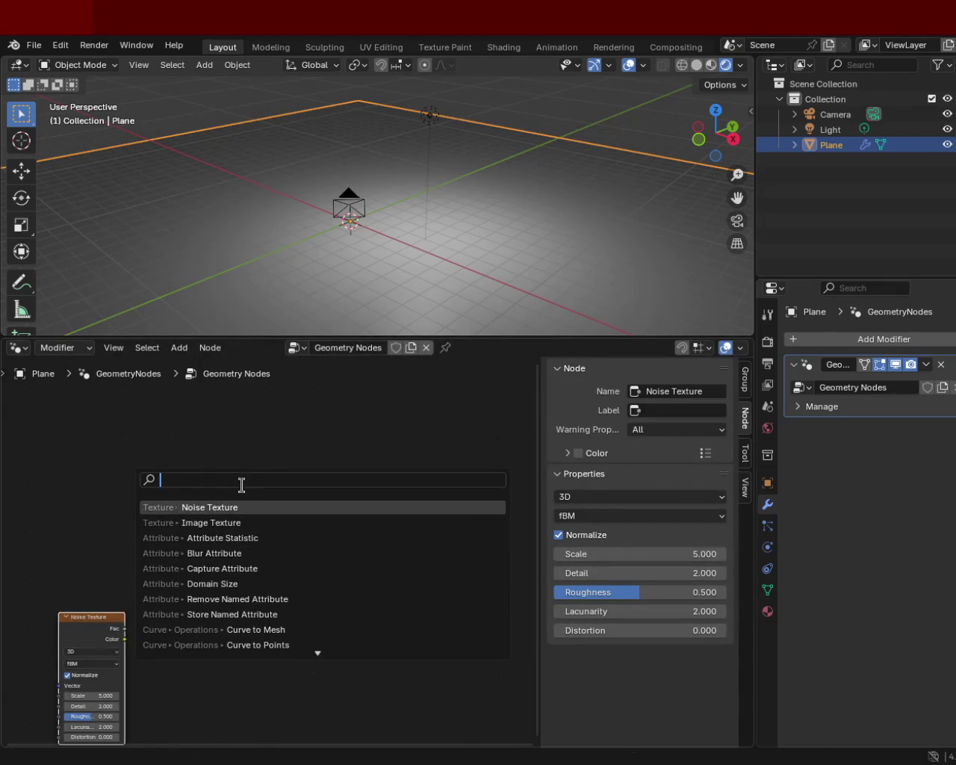
pyautogui.write('set')
pyautogui.click(260, 522)
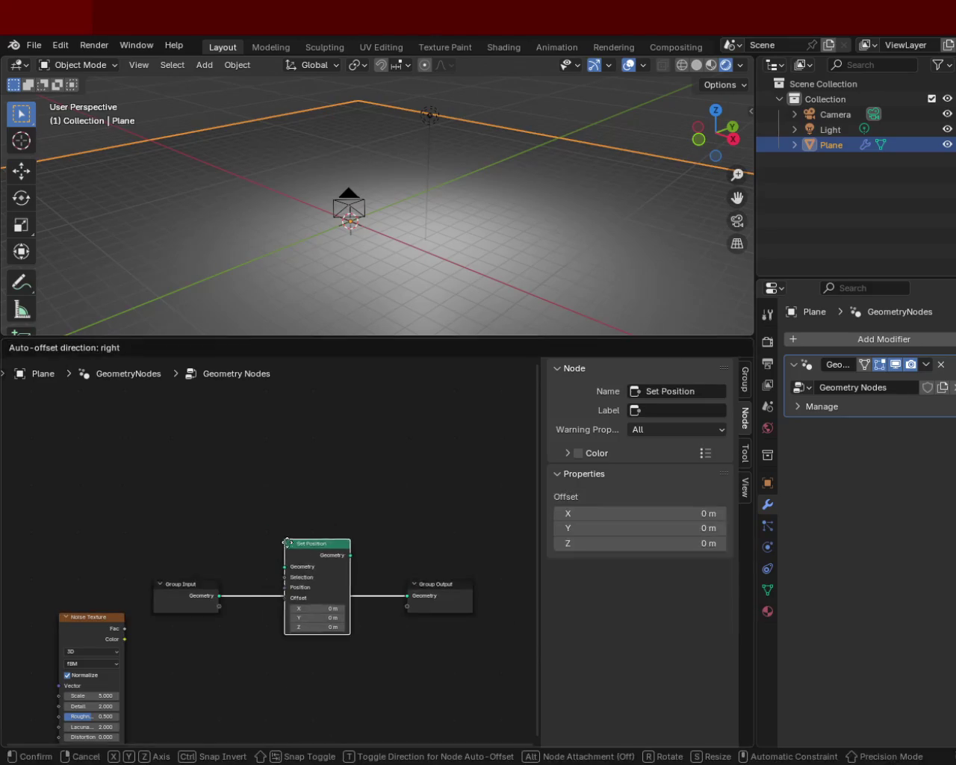
pyautogui.click(274, 641)
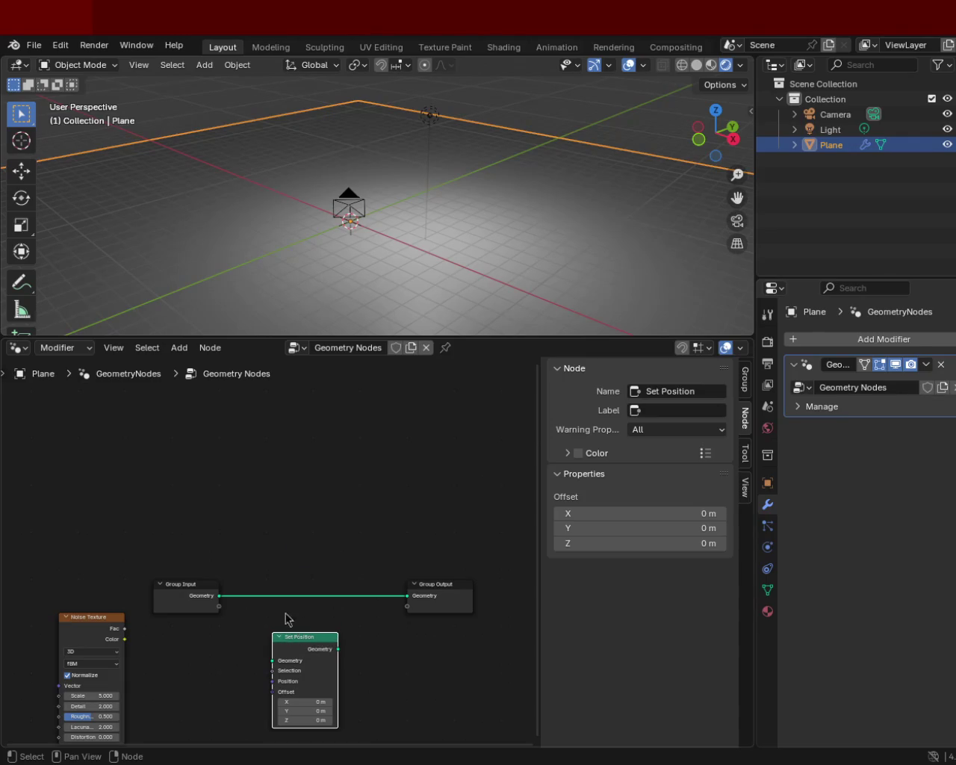
pyautogui.moveTo(196, 594); pyautogui.dragTo(155, 567)
pyautogui.moveTo(427, 595); pyautogui.dragTo(424, 569)
pyautogui.moveTo(288, 624); pyautogui.dragTo(328, 536, button='middle')
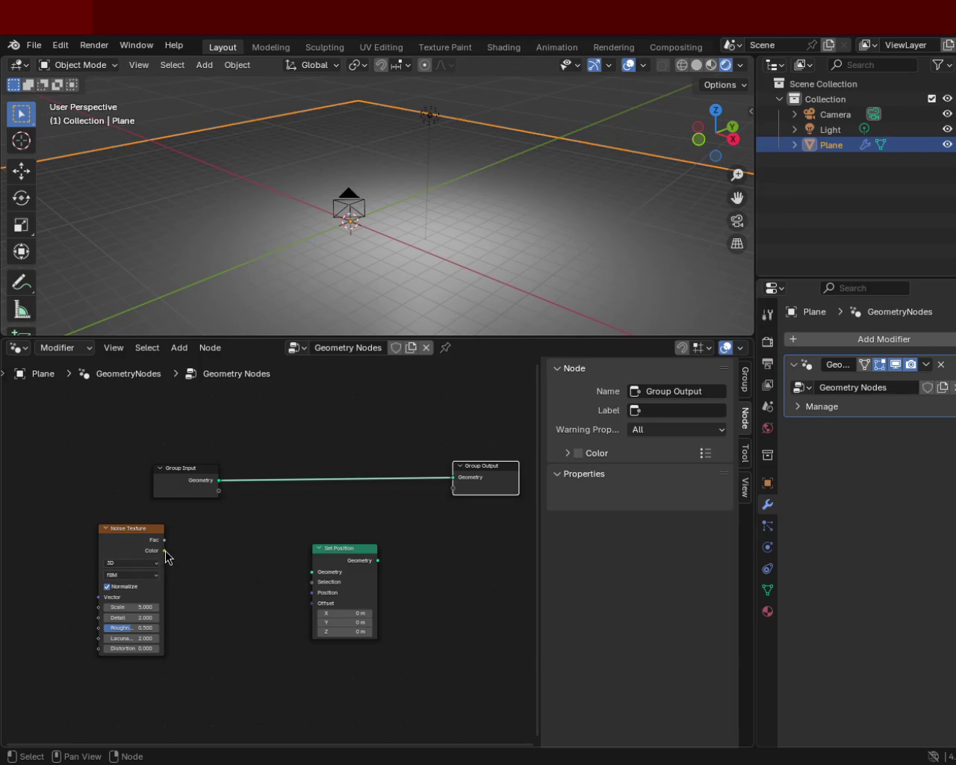
# Add an RGB Curves node beside the Noise Texture
pyautogui.hotkey('shift', 'a')
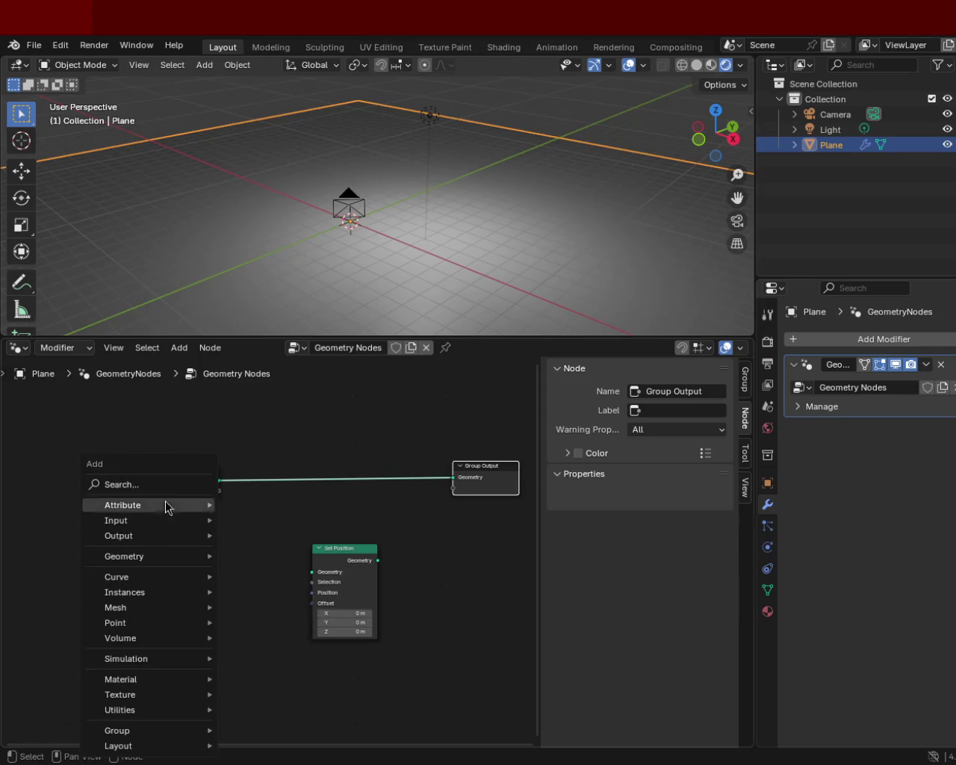
pyautogui.click(163, 485)
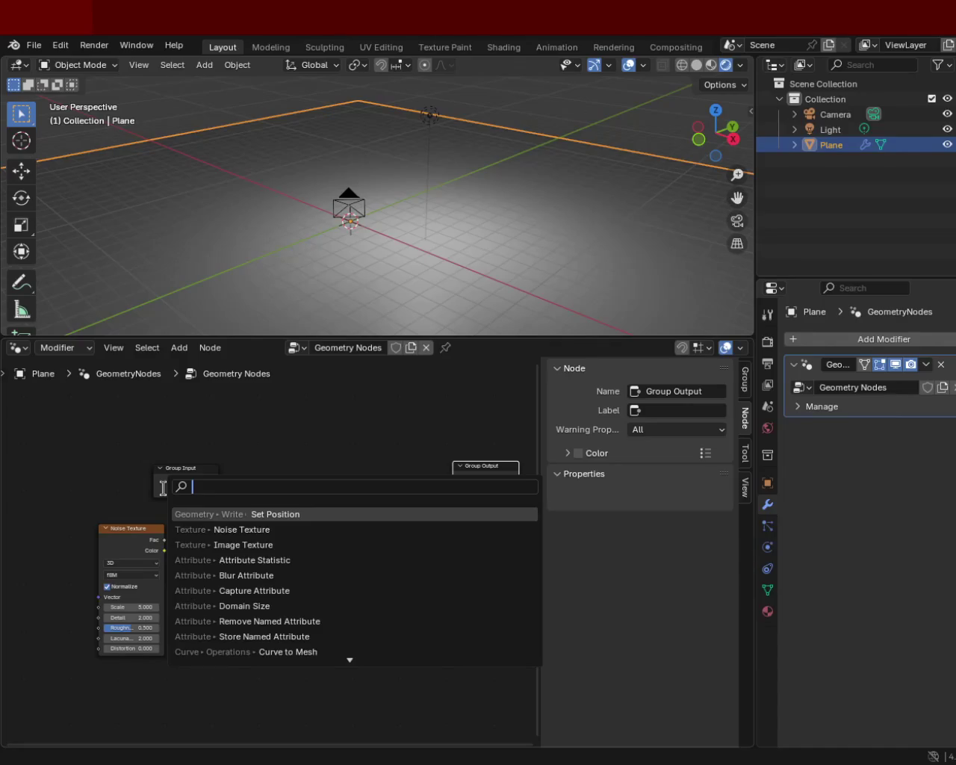
pyautogui.click(246, 514)
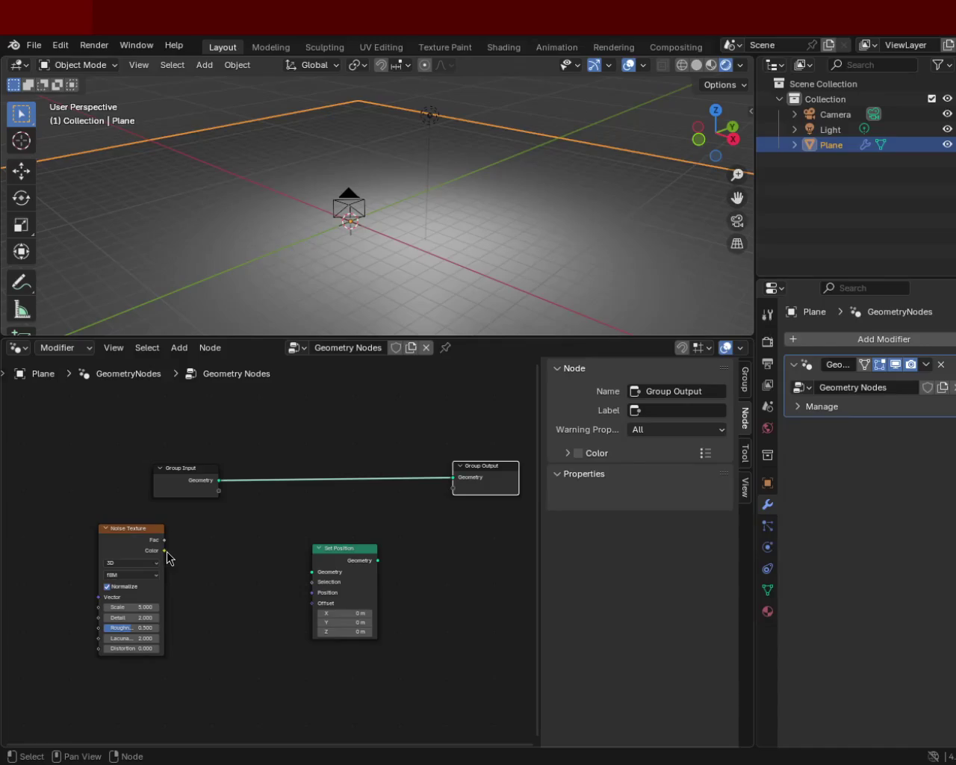
pyautogui.moveTo(165, 550); pyautogui.dragTo(222, 604)
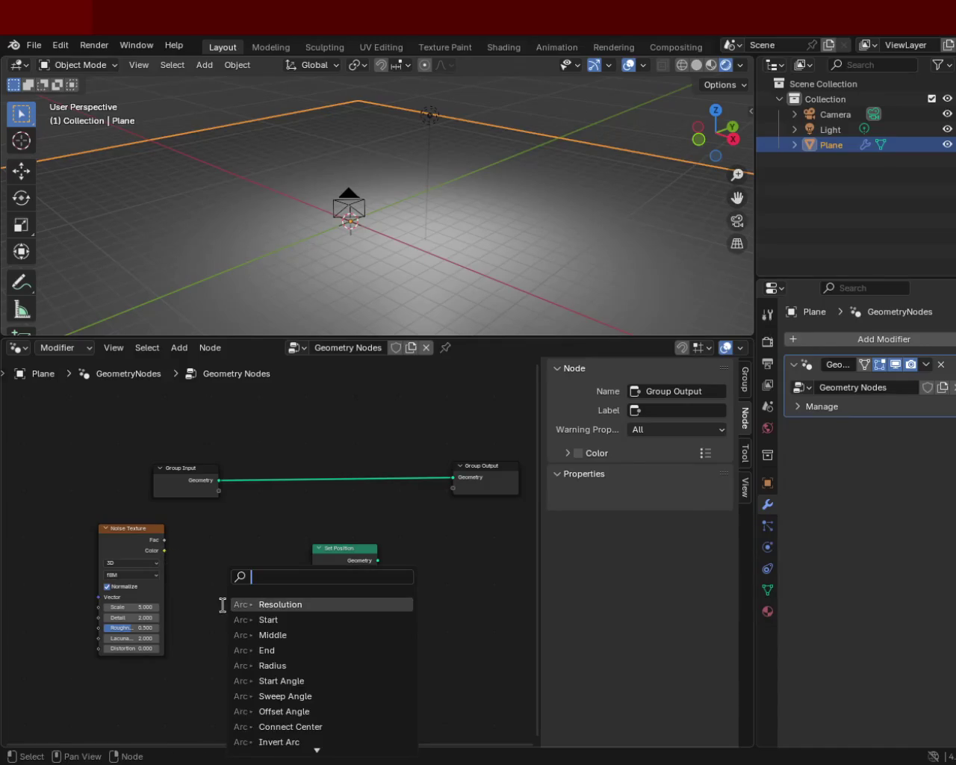
pyautogui.press('Escape')
pyautogui.hotkey('shift', 'a')
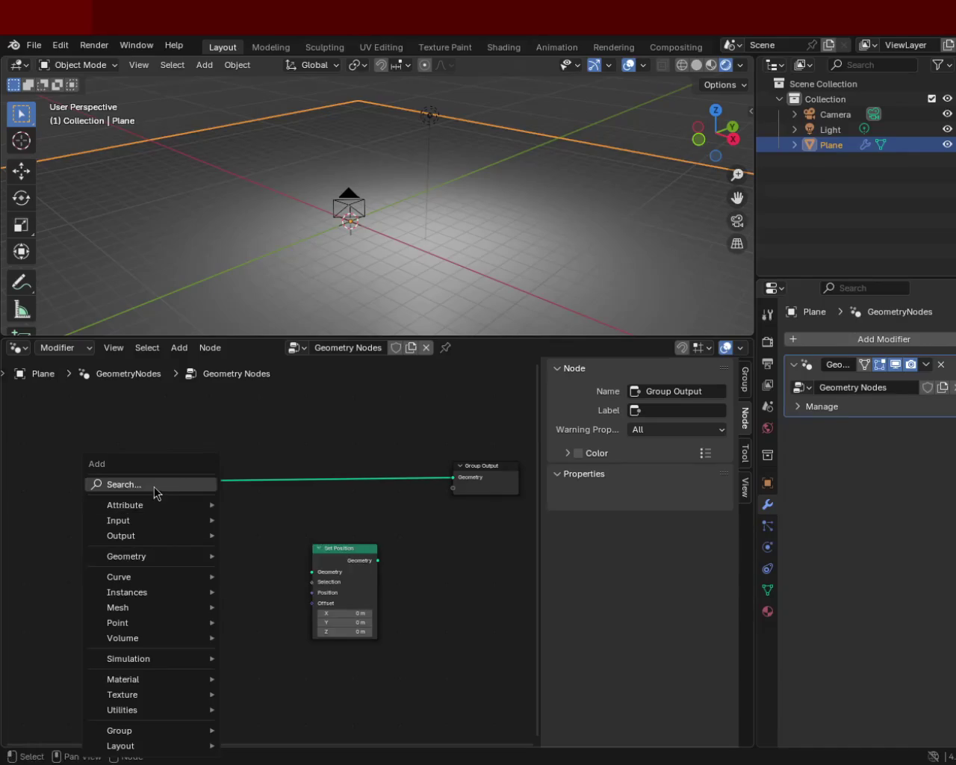
pyautogui.click(154, 485)
pyautogui.write('rgb')
pyautogui.press('Return')
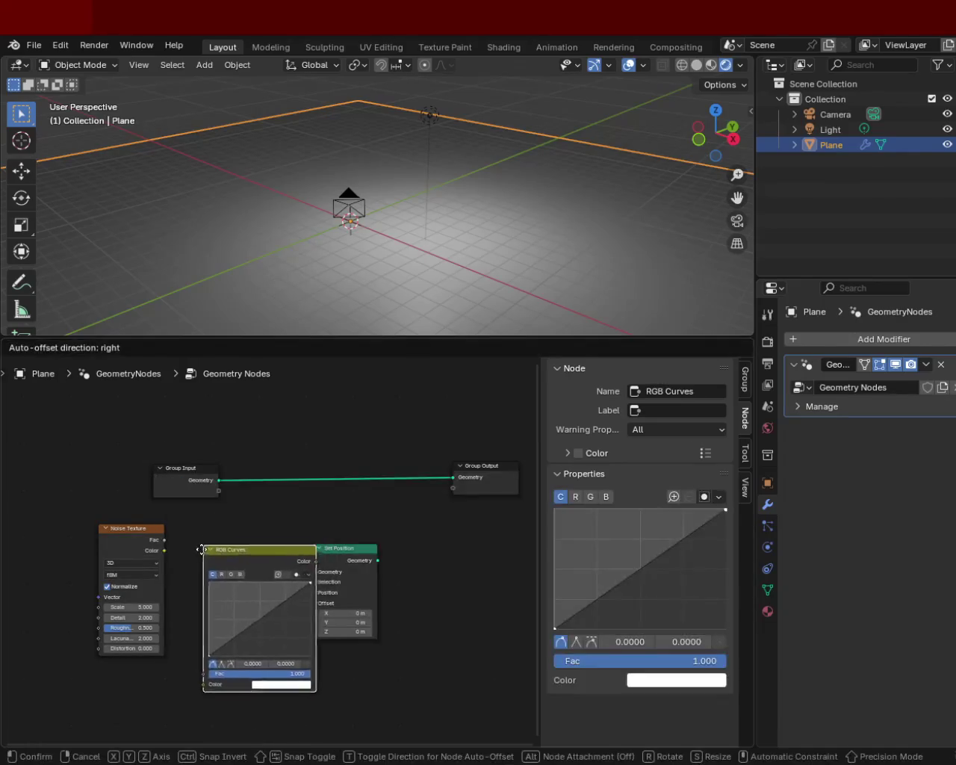
pyautogui.click(187, 587)
# Wire Noise Color through RGB Curves into Set Position Offset, routing the plane geometry through Set Position
pyautogui.moveTo(165, 550); pyautogui.dragTo(183, 720)
pyautogui.moveTo(297, 597)
pyautogui.mouseDown()
pyautogui.moveTo(314, 592)
pyautogui.moveTo(299, 623)
pyautogui.moveTo(313, 603)
pyautogui.mouseUp()
pyautogui.moveTo(335, 557); pyautogui.dragTo(346, 523)
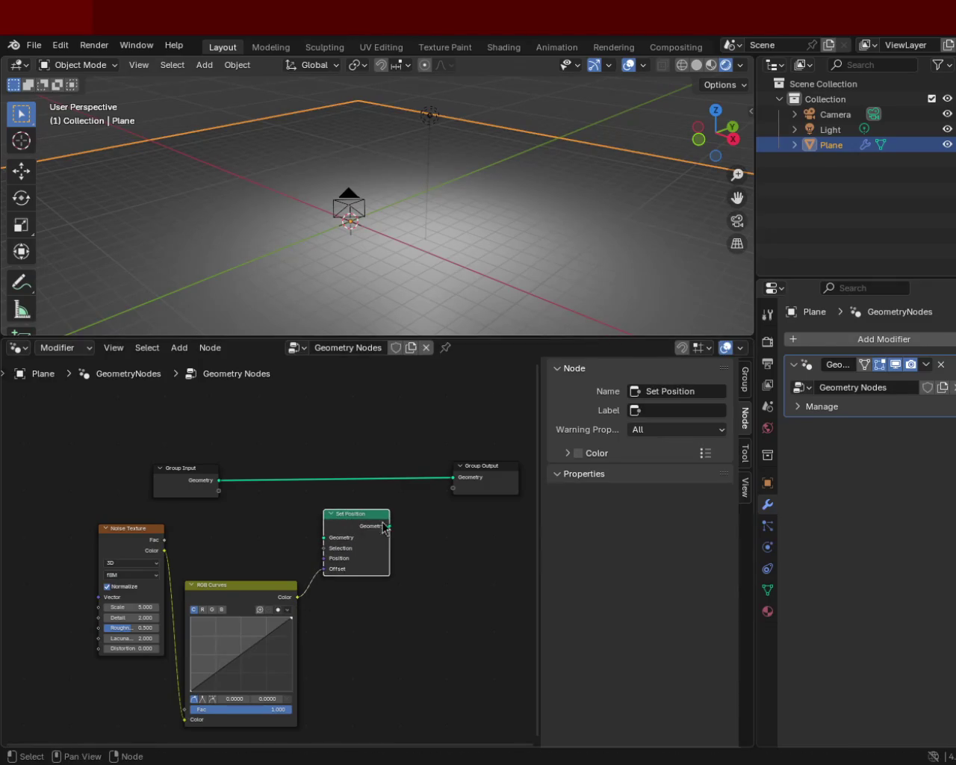
pyautogui.moveTo(453, 477)
pyautogui.mouseDown()
pyautogui.moveTo(316, 547)
pyautogui.moveTo(322, 538)
pyautogui.mouseUp()
pyautogui.moveTo(390, 526); pyautogui.dragTo(453, 477)
pyautogui.moveTo(352, 507); pyautogui.dragTo(365, 477)
pyautogui.moveTo(233, 599); pyautogui.dragTo(260, 562)
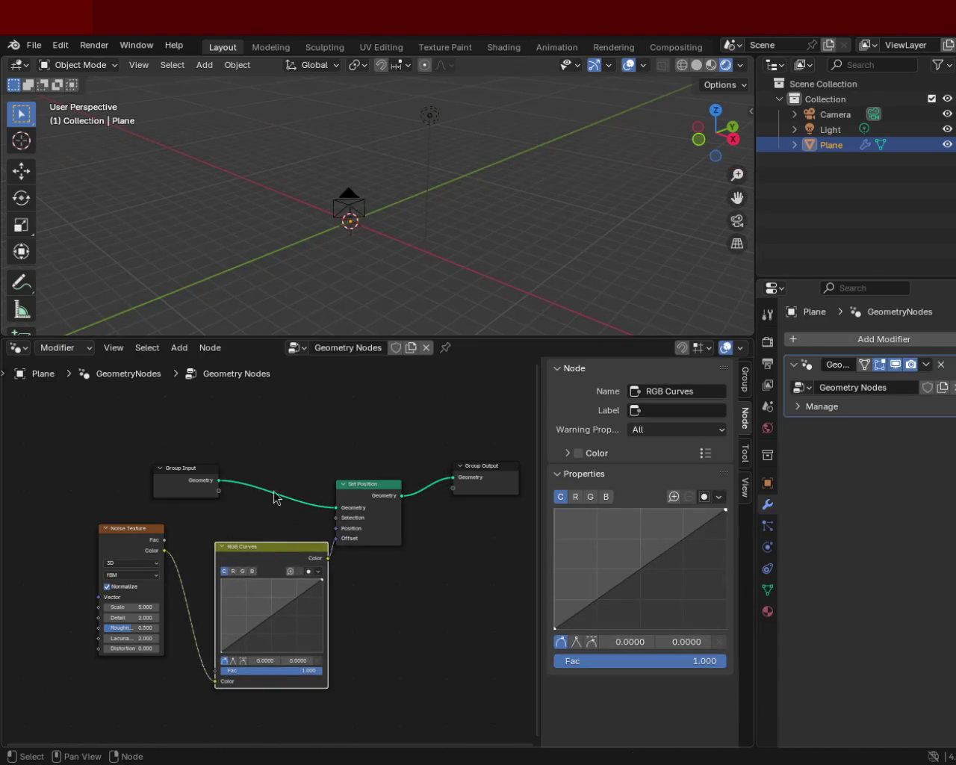
pyautogui.moveTo(389, 174)
pyautogui.mouseDown(button='middle')
pyautogui.moveTo(426, 182)
pyautogui.moveTo(407, 224)
pyautogui.mouseUp(button='middle')
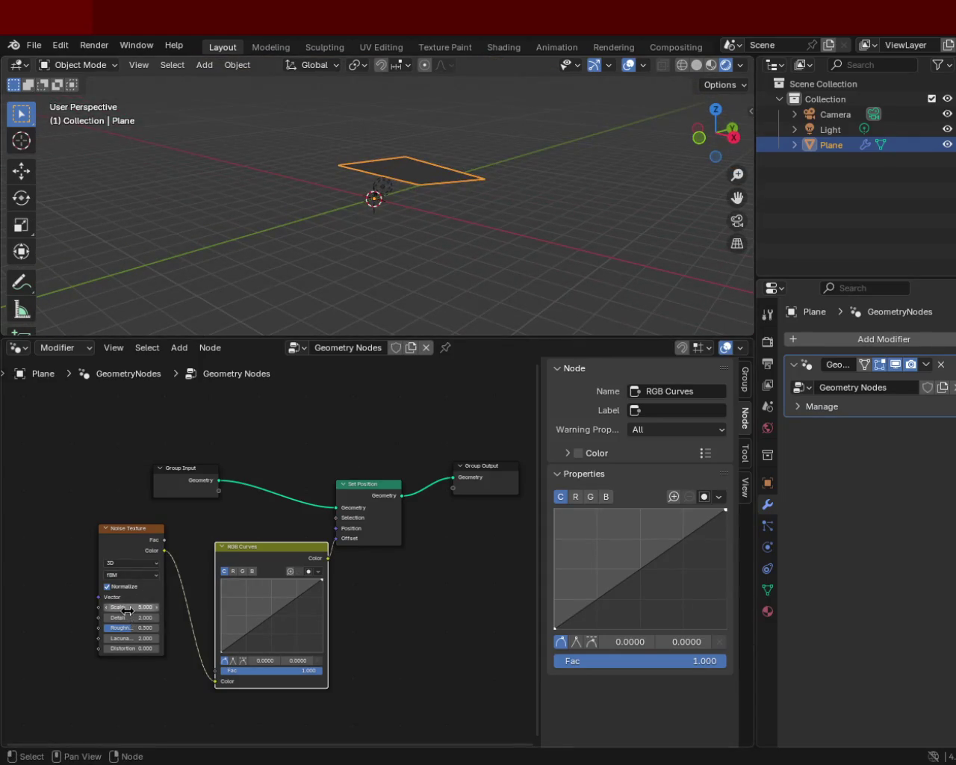
# Try a noise Scale of 8.700 and a bigger plane, then settle on noise Scale 3.100
pyautogui.moveTo(128, 607); pyautogui.dragTo(153, 607)
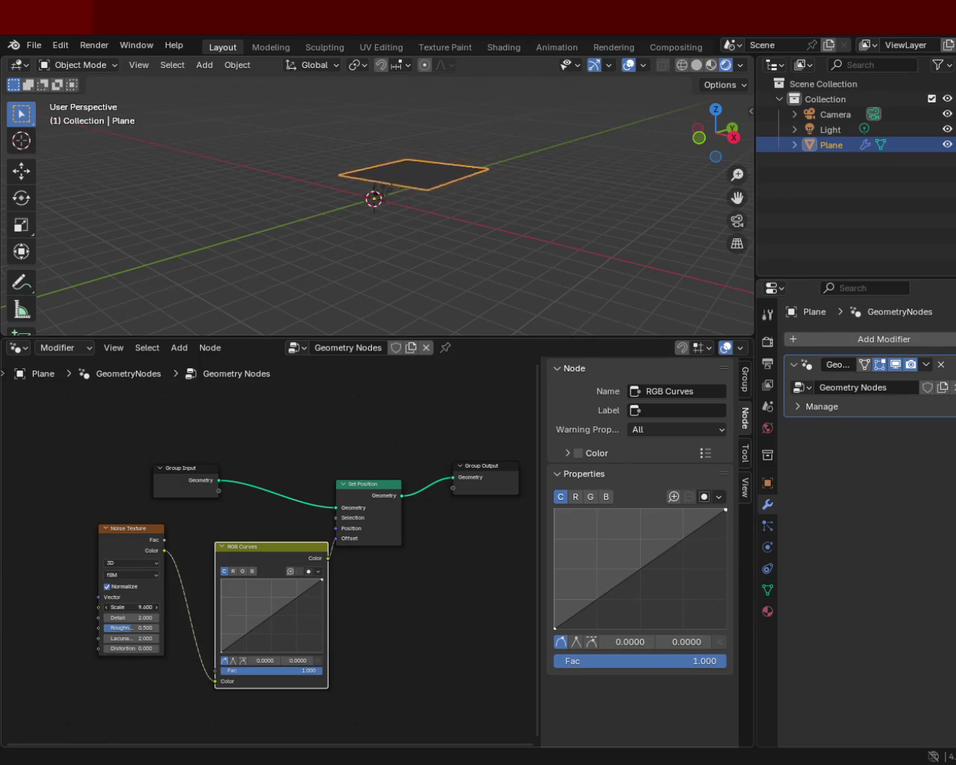
pyautogui.press('s')
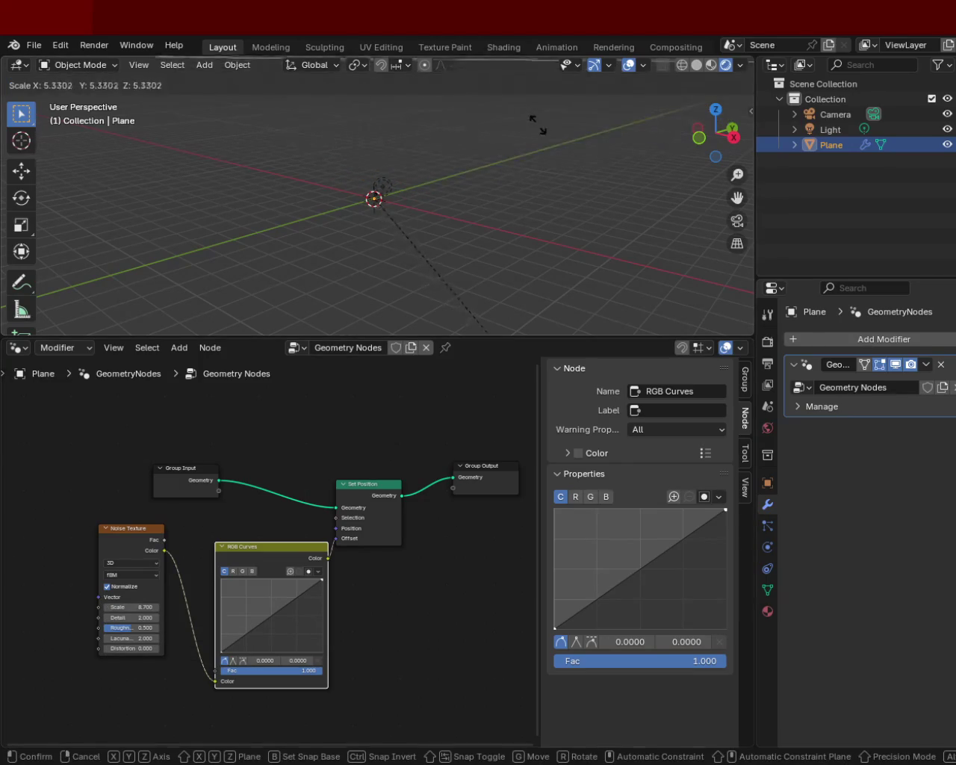
pyautogui.press('Return')
pyautogui.hotkey('ctrl', 'z')
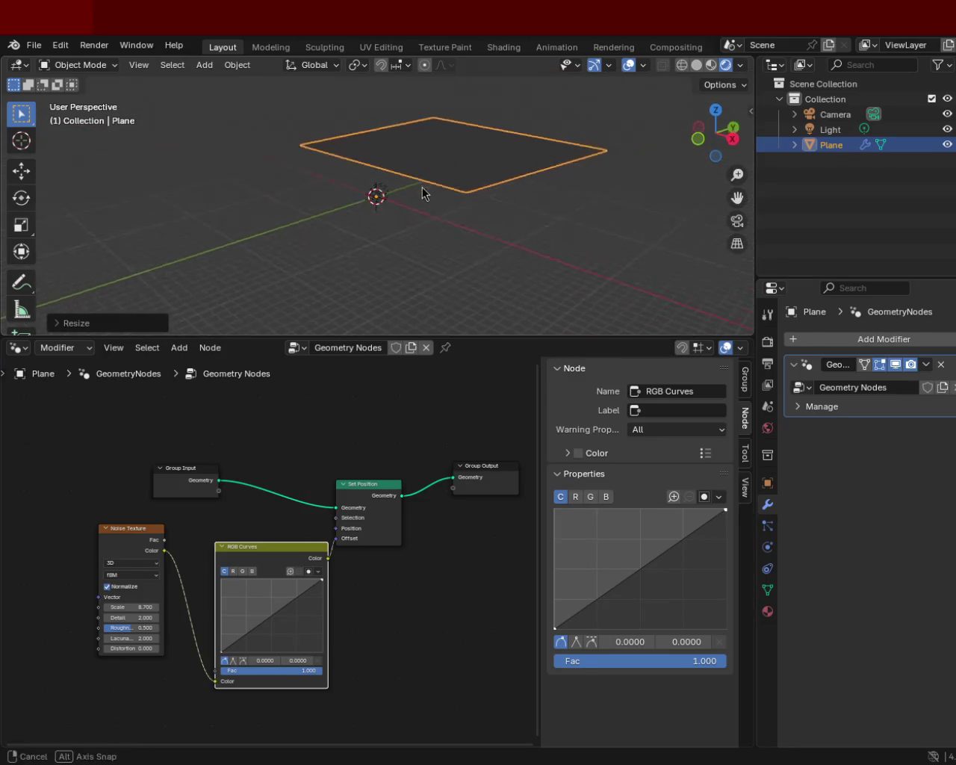
pyautogui.moveTo(146, 606); pyautogui.dragTo(119, 606)
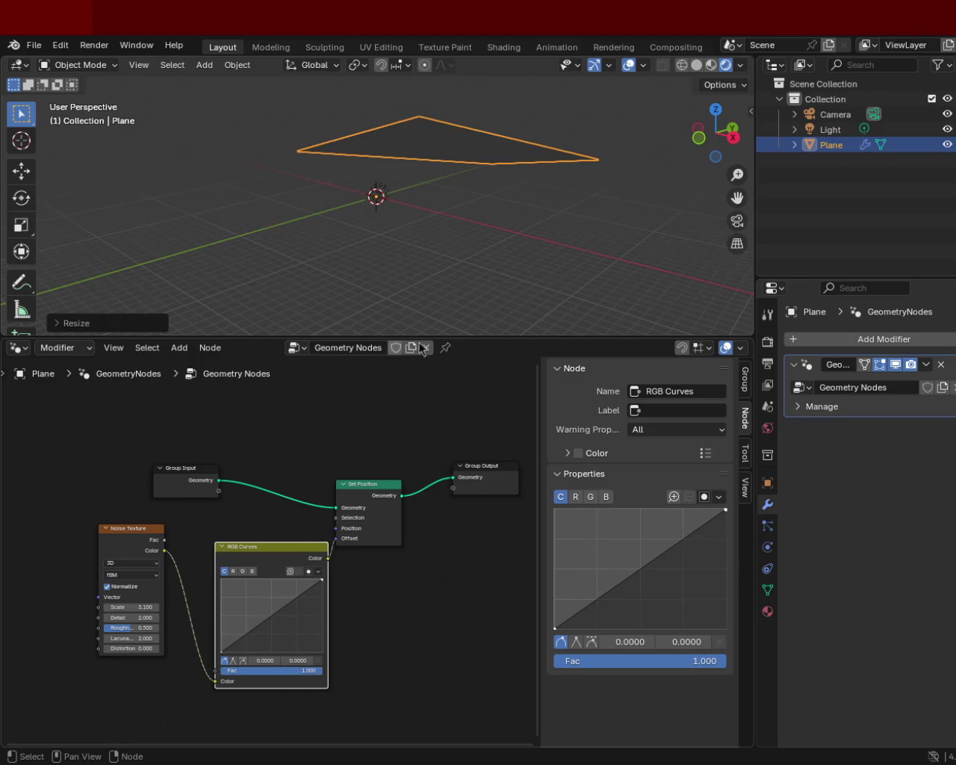
pyautogui.press('Tab')
# Subdivide the plane into a grid, widen the areas, and switch to Material Preview shading
pyautogui.hotkey('ctrl', 'e')
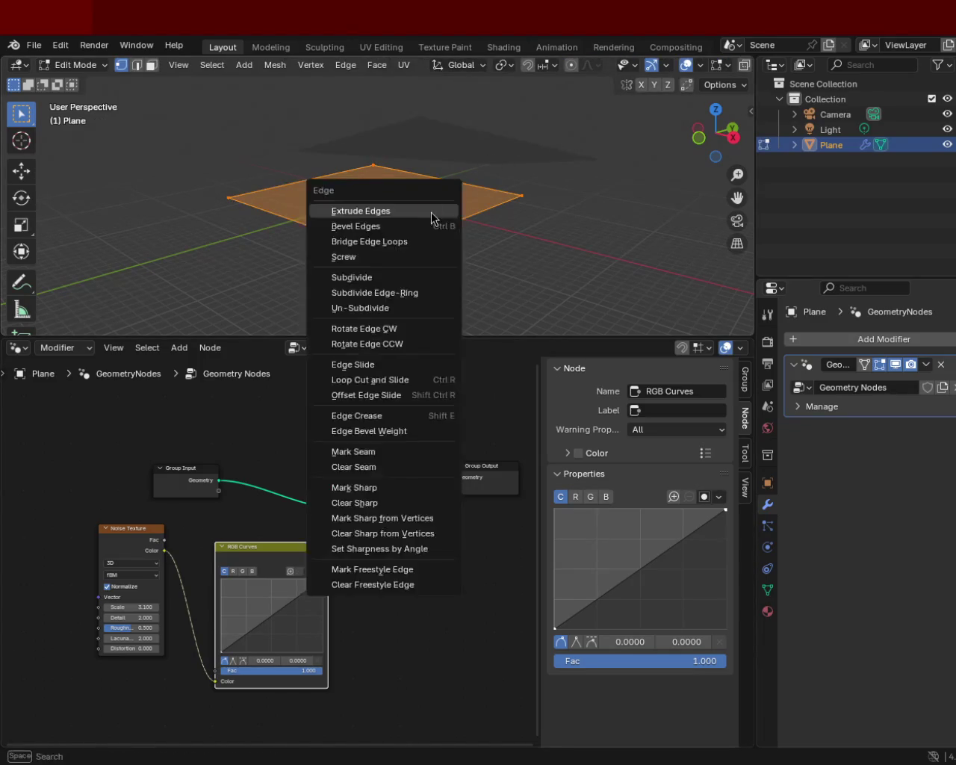
pyautogui.press('Escape')
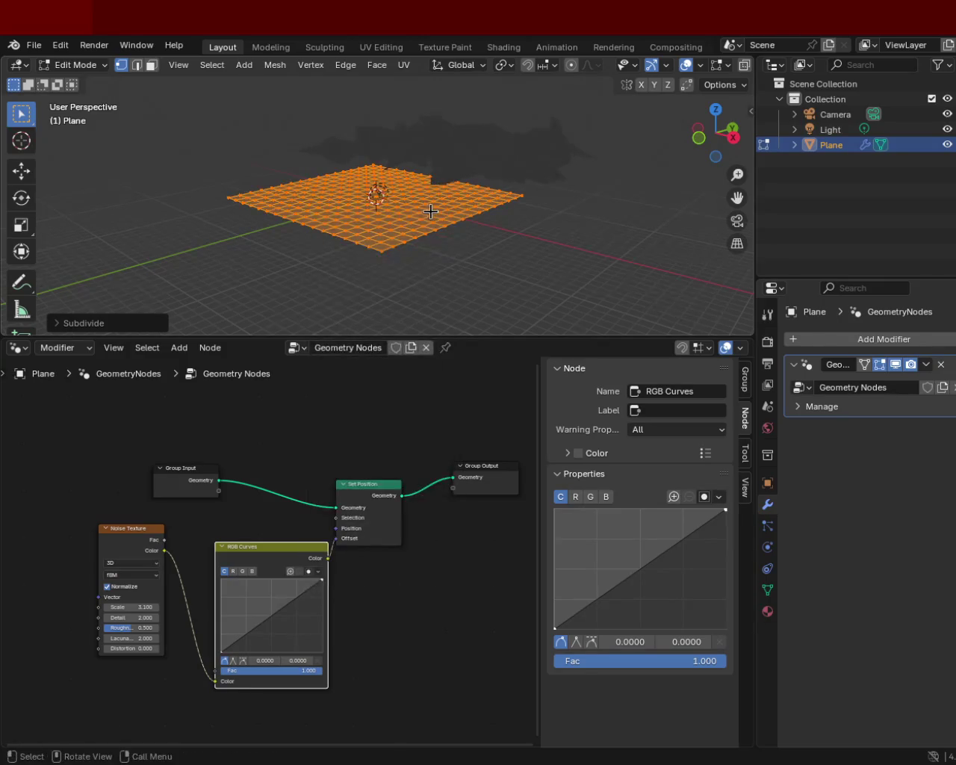
pyautogui.moveTo(489, 110)
pyautogui.mouseDown(button='middle')
pyautogui.moveTo(423, 192)
pyautogui.moveTo(689, 111)
pyautogui.mouseUp(button='middle')
pyautogui.moveTo(756, 128); pyautogui.dragTo(847, 120)
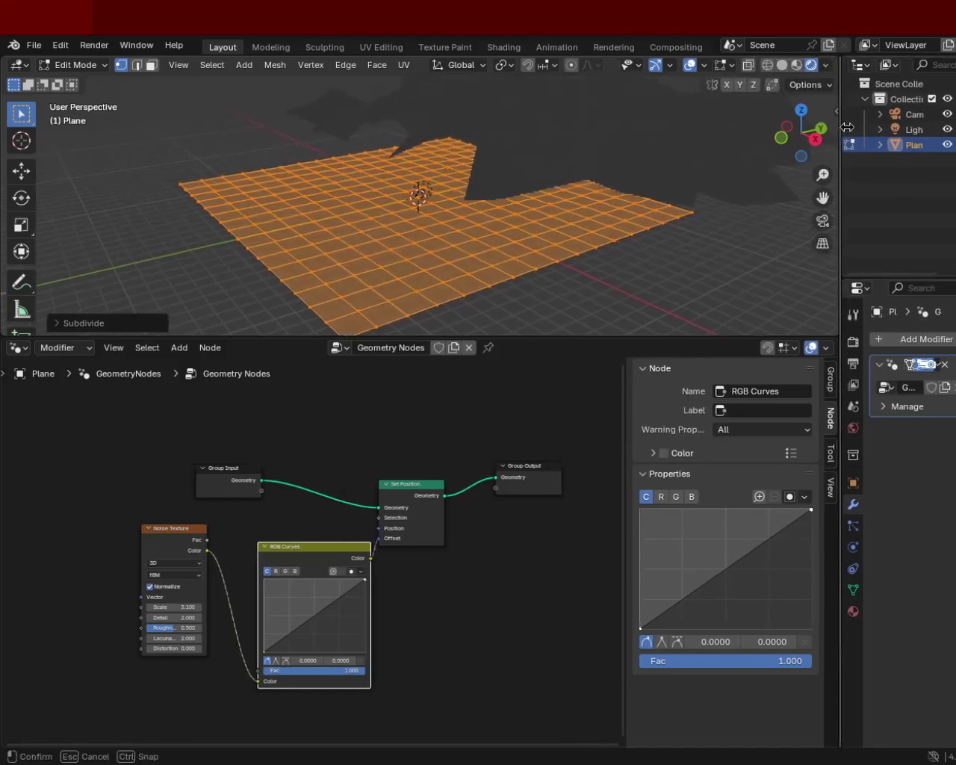
pyautogui.click(802, 69)
pyautogui.moveTo(559, 198)
pyautogui.keyDown('shift'); pyautogui.mouseDown(button='middle')
pyautogui.moveTo(399, 162)
pyautogui.moveTo(470, 152)
pyautogui.mouseUp(button='middle'); pyautogui.keyUp('shift')
pyautogui.scroll(-5, 424, 163)
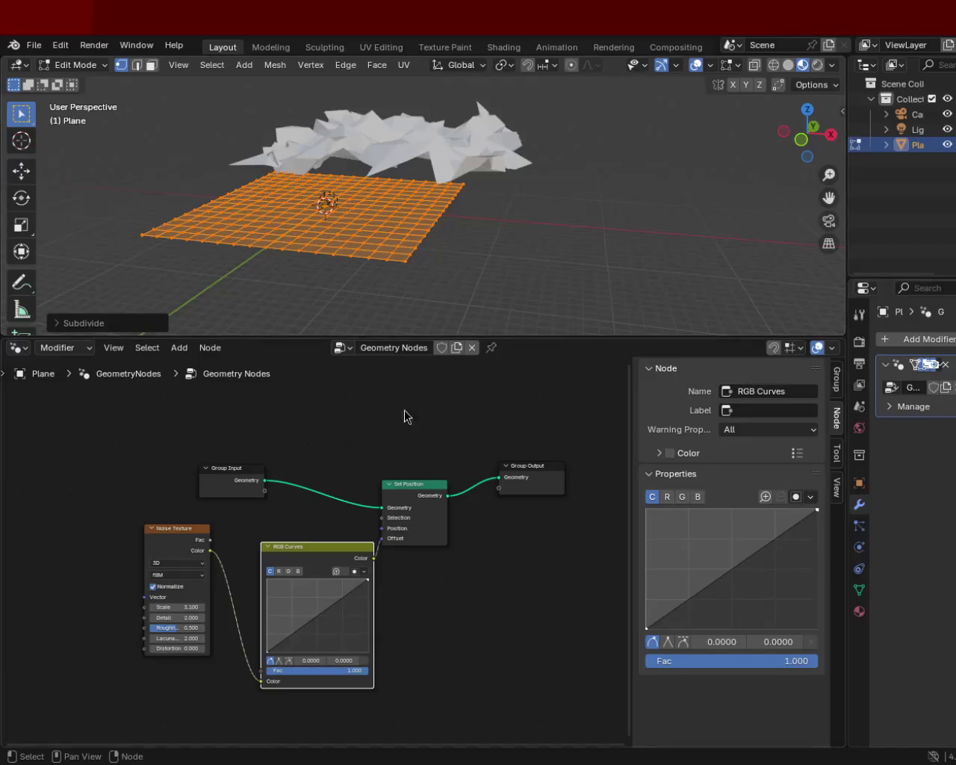
# Lower the noise Scale to 1.900 and adjust the Lacunarity value
pyautogui.moveTo(178, 607); pyautogui.dragTo(187, 607)
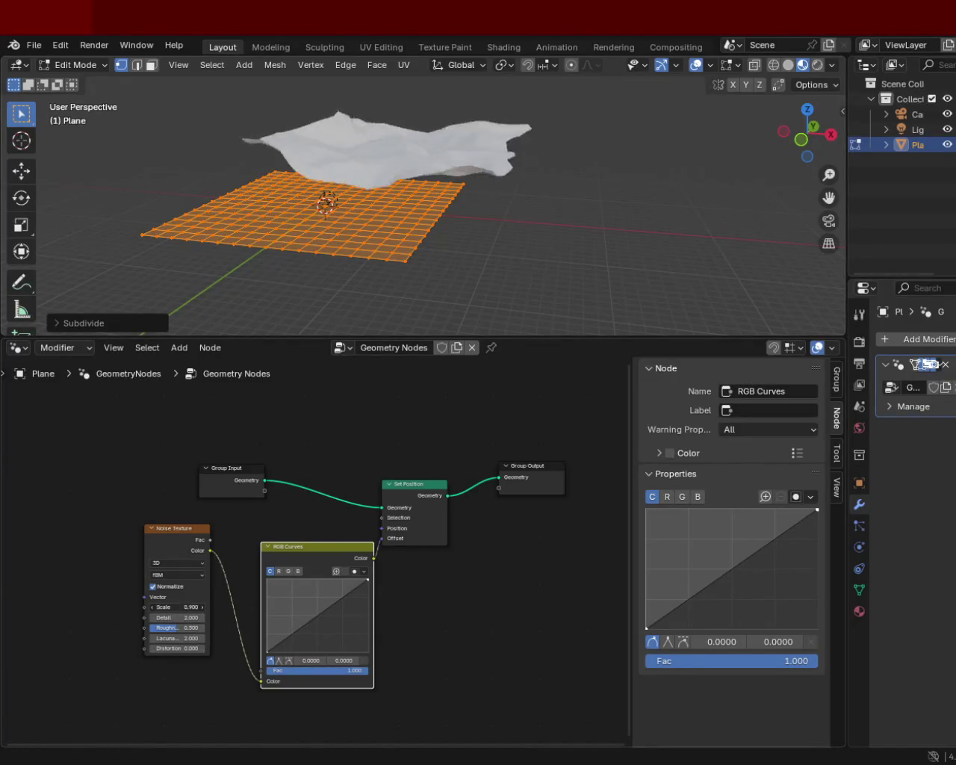
pyautogui.moveTo(187, 607)
pyautogui.mouseDown()
pyautogui.moveTo(160, 618)
pyautogui.moveTo(187, 618)
pyautogui.moveTo(165, 627)
pyautogui.moveTo(194, 628)
pyautogui.mouseUp()
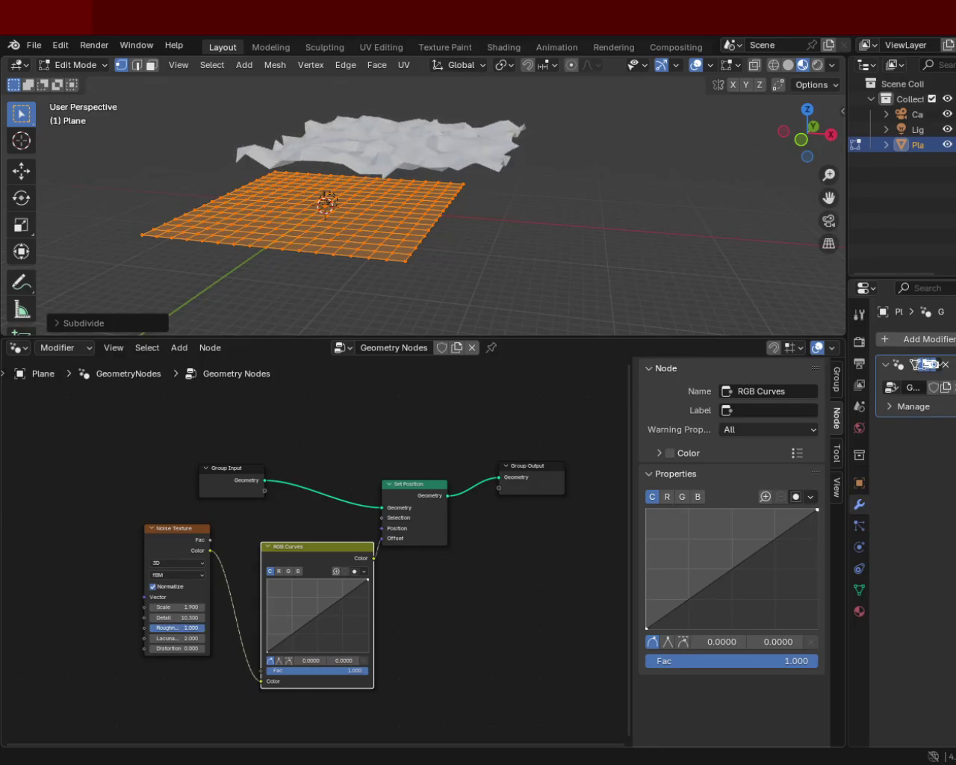
pyautogui.moveTo(176, 638)
pyautogui.mouseDown()
pyautogui.moveTo(200, 638)
pyautogui.moveTo(172, 638)
pyautogui.mouseUp()
pyautogui.rightClick(176, 640)
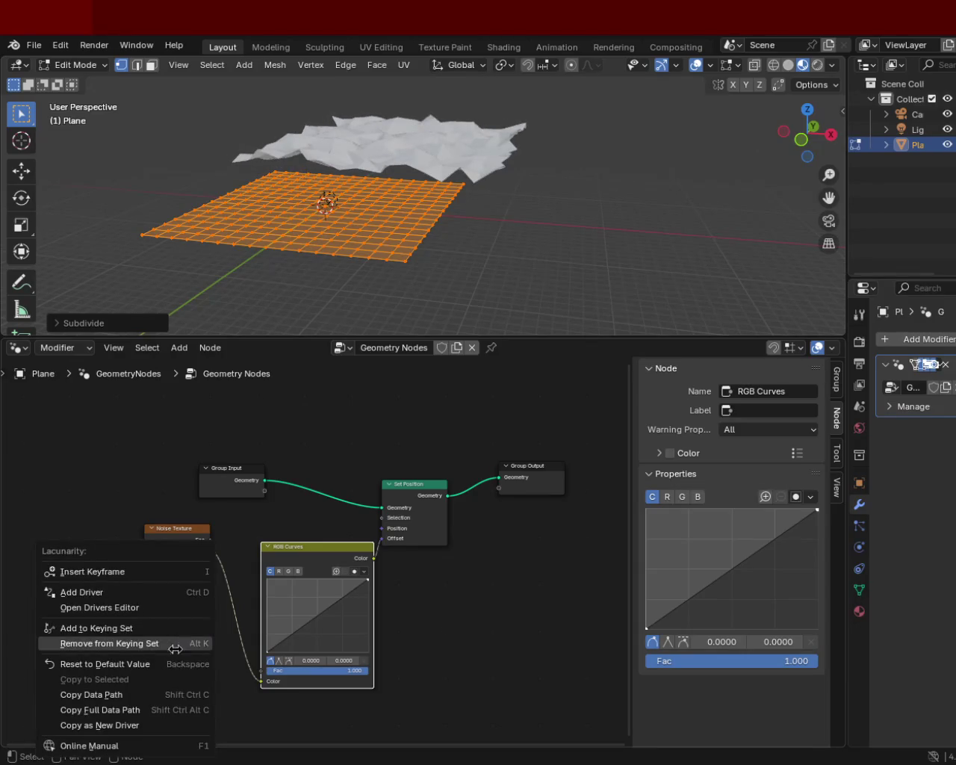
# Reset Lacunarity to 2.000, then try a denser subdivision and undo it
pyautogui.click(169, 663)
pyautogui.moveTo(427, 191)
pyautogui.mouseDown(button='middle')
pyautogui.moveTo(376, 188)
pyautogui.moveTo(415, 161)
pyautogui.mouseUp(button='middle')
pyautogui.hotkey('ctrl', 'e')
pyautogui.click(329, 297)
pyautogui.moveTo(393, 205)
pyautogui.mouseDown(button='middle')
pyautogui.moveTo(483, 207)
pyautogui.moveTo(467, 207)
pyautogui.mouseUp(button='middle')
pyautogui.hotkey('ctrl', 'z')
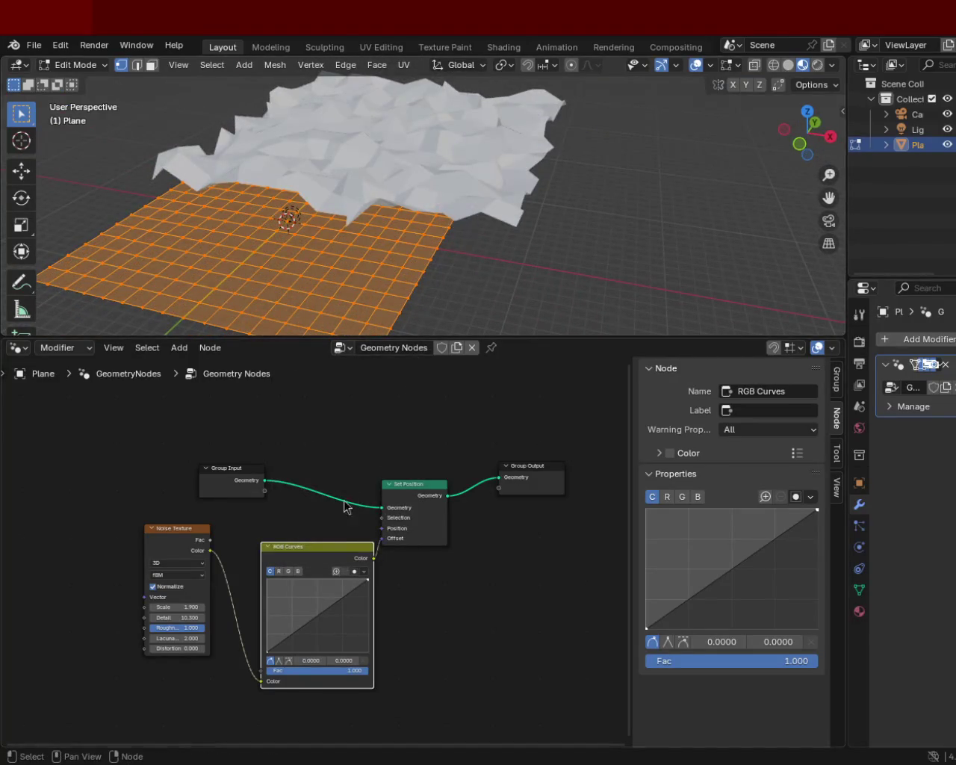
# Bend the RGB Curves into an S-curve with points at 0.3636/0.0750 and 0.7909/0.8750
pyautogui.moveTo(325, 624)
pyautogui.mouseDown()
pyautogui.moveTo(346, 588)
pyautogui.moveTo(304, 647)
pyautogui.mouseUp()
pyautogui.moveTo(512, 197); pyautogui.dragTo(475, 162, button='middle')
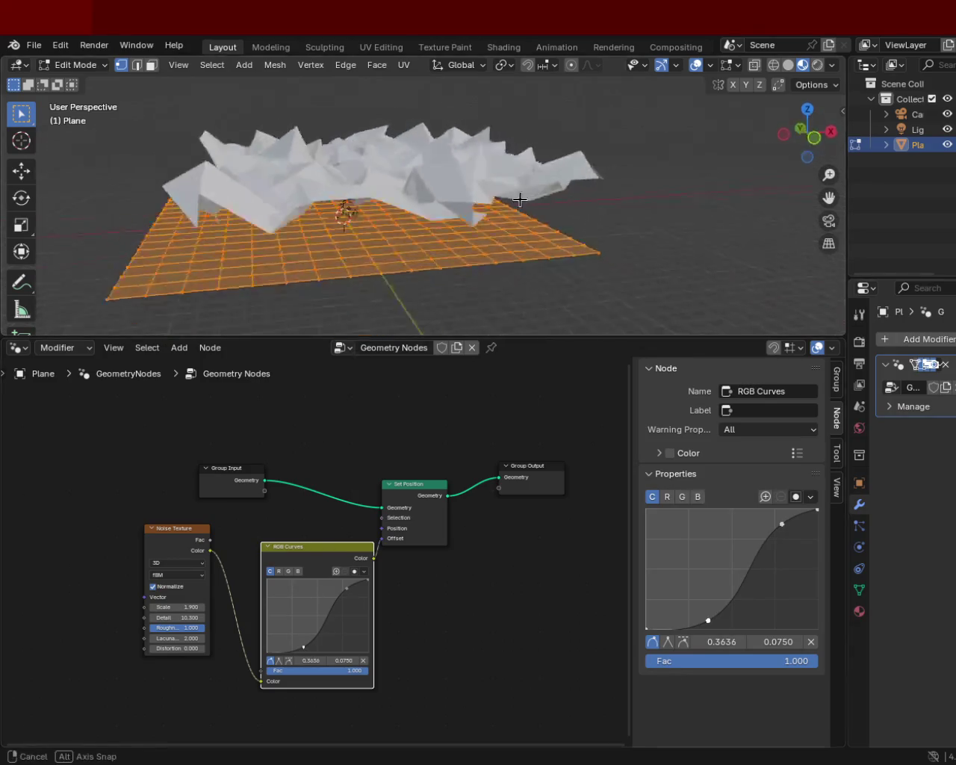
pyautogui.scroll(-5, 475, 163)
pyautogui.scroll(-5, 461, 216)
pyautogui.scroll(-3, 448, 239)
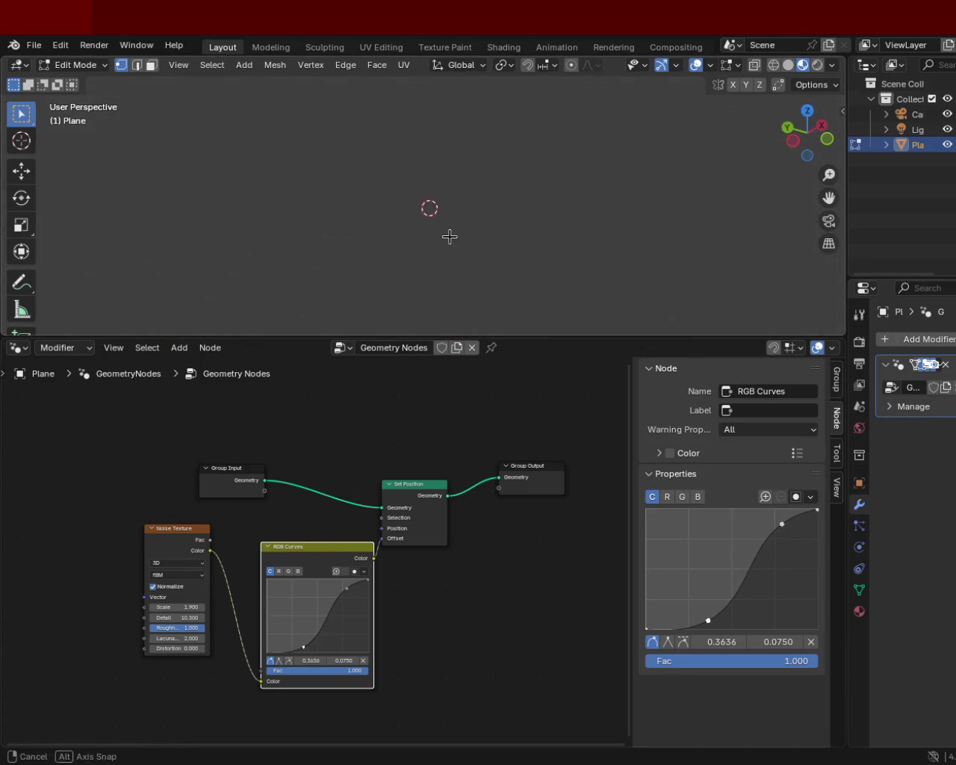
pyautogui.moveTo(463, 164)
pyautogui.keyDown('ctrl'); pyautogui.mouseDown(button='middle')
pyautogui.moveTo(444, 225)
pyautogui.moveTo(453, 209)
pyautogui.mouseUp(button='middle'); pyautogui.keyUp('ctrl')
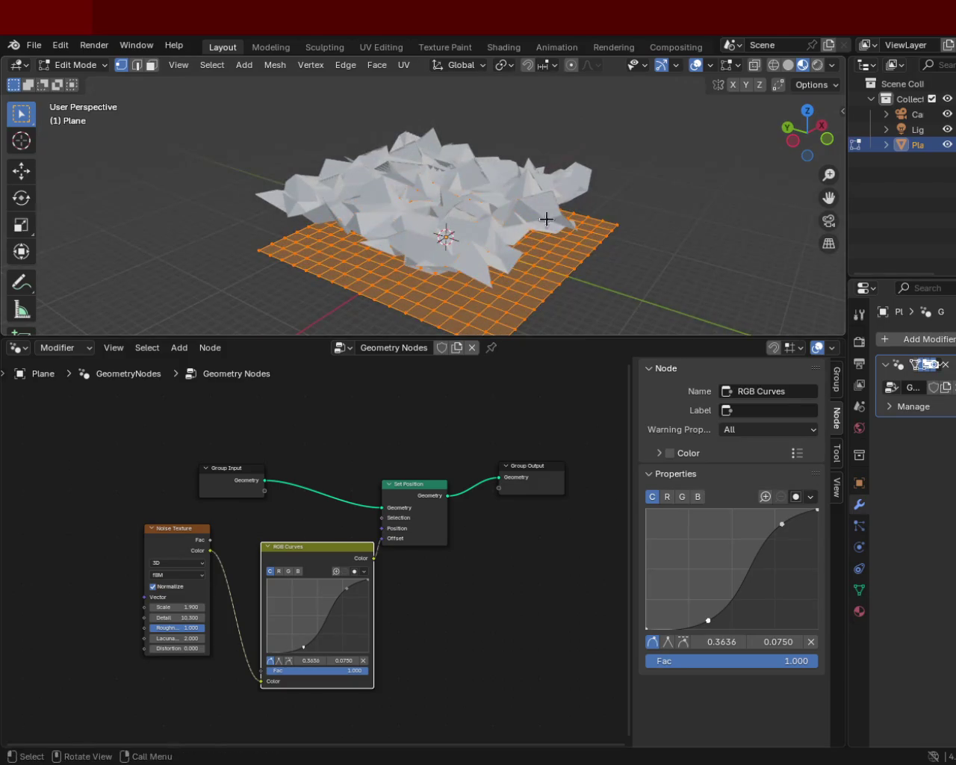
pyautogui.press('n')
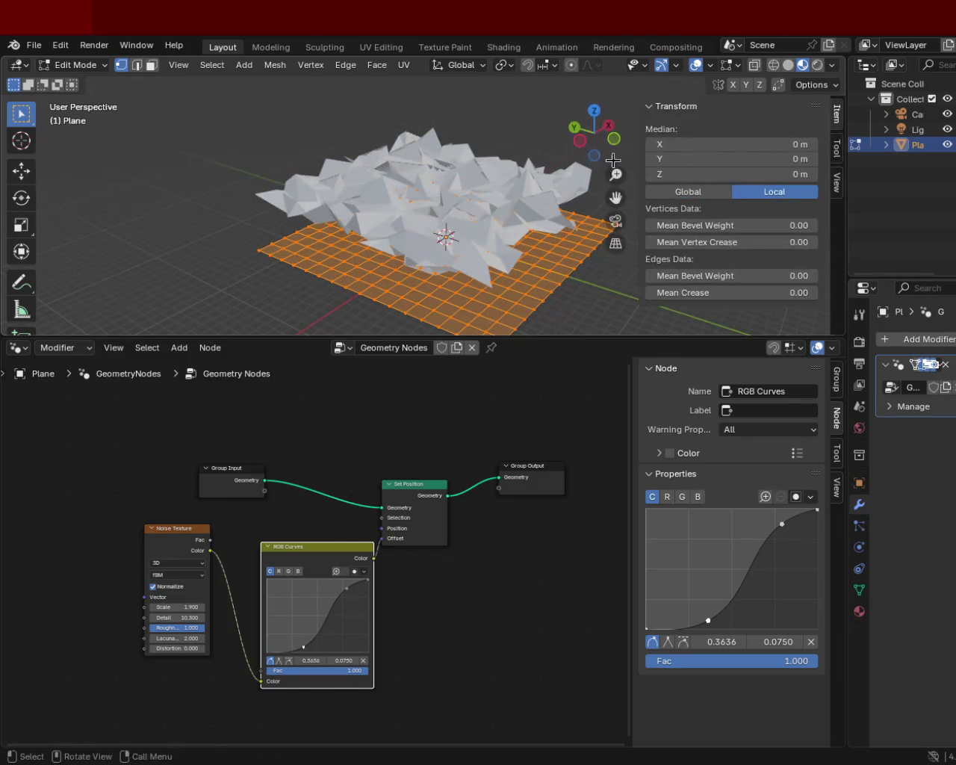
# Set the viewport Clip End to 100000 m in the sidebar's View tab
pyautogui.click(838, 149)
pyautogui.click(838, 182)
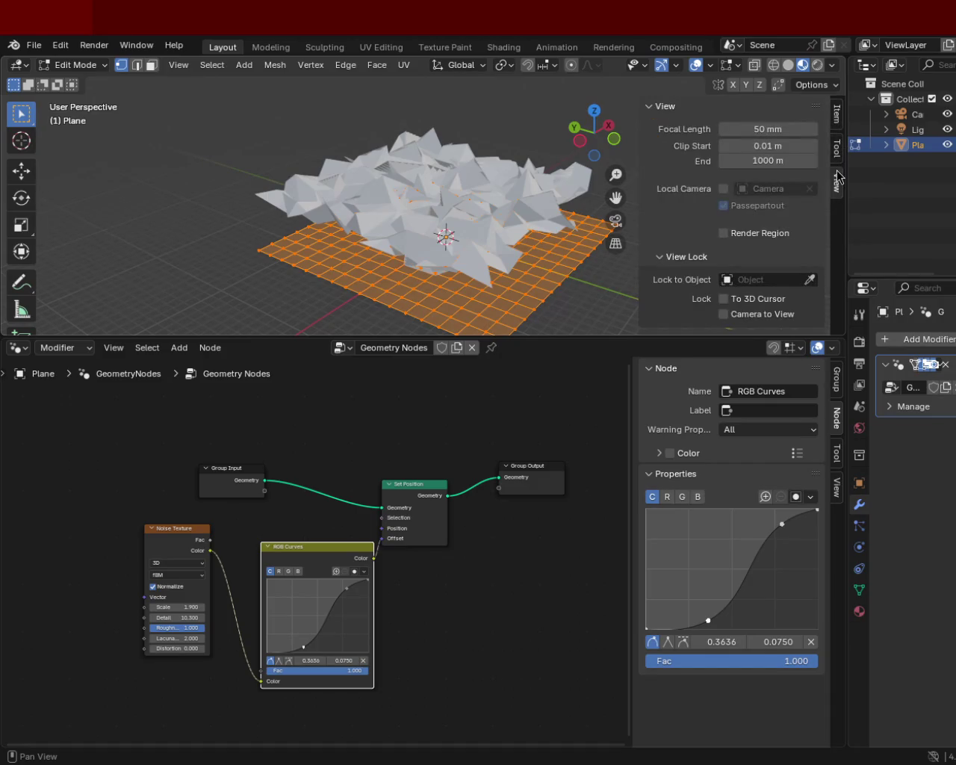
pyautogui.click(793, 162)
pyautogui.write('1')
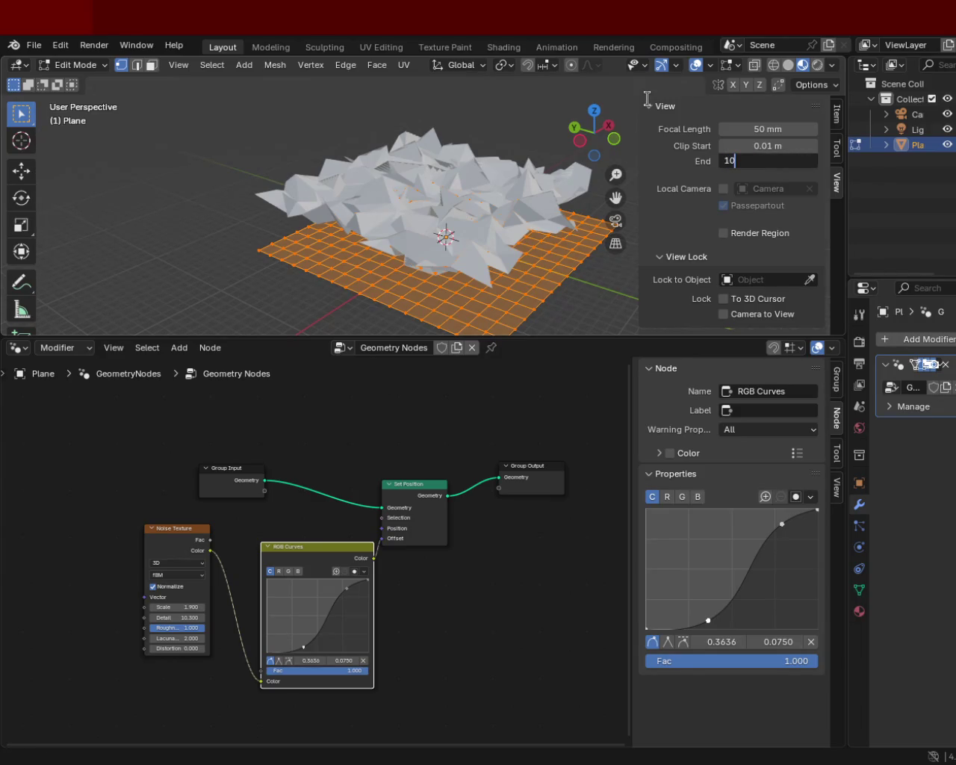
pyautogui.write('000')
pyautogui.press('Return')
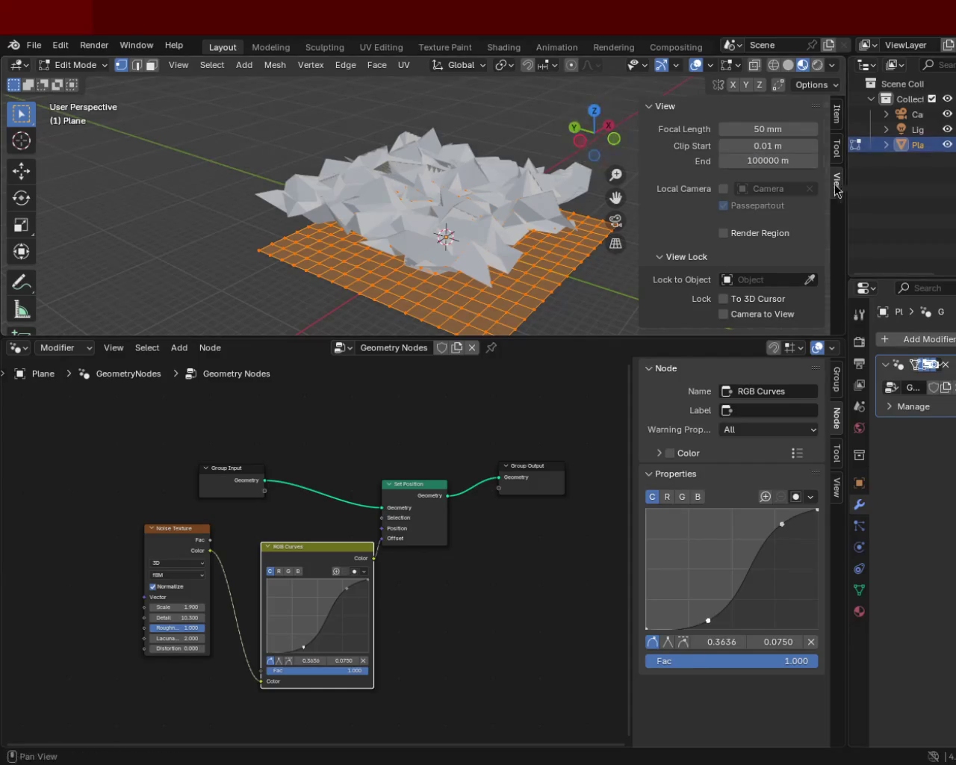
pyautogui.press('n')
pyautogui.moveTo(388, 134)
pyautogui.mouseDown(button='middle')
pyautogui.moveTo(391, 164)
pyautogui.moveTo(400, 151)
pyautogui.mouseUp(button='middle')
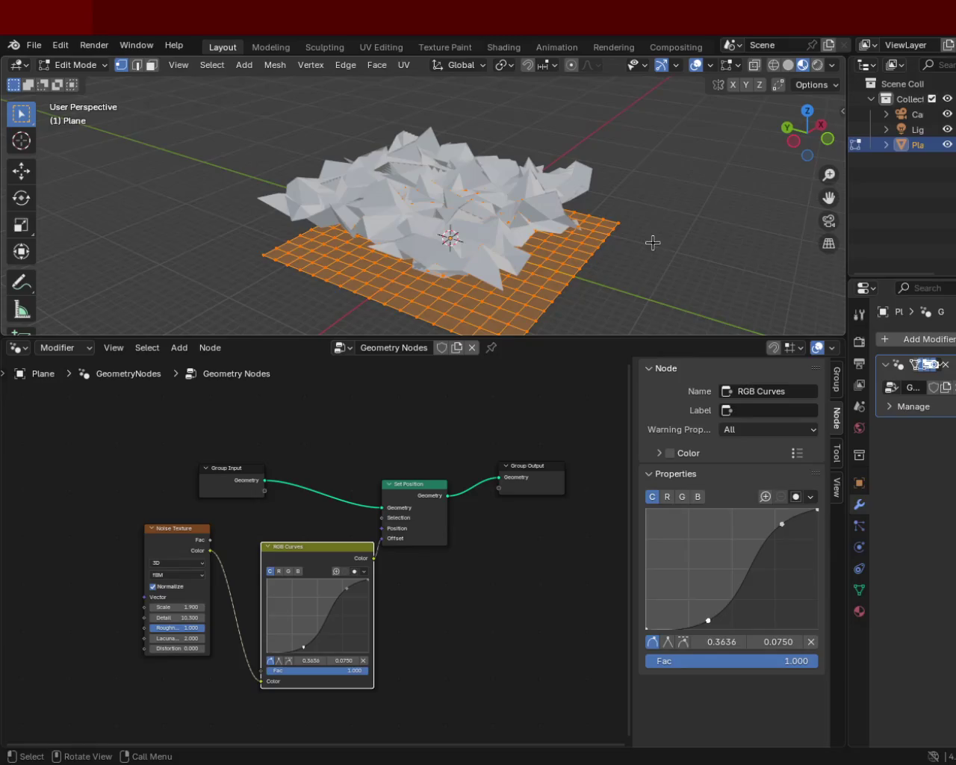
# Reshape the RGB Curves into a rising arc with its upper point near 0.9681/0.8625
pyautogui.moveTo(303, 647); pyautogui.dragTo(297, 632)
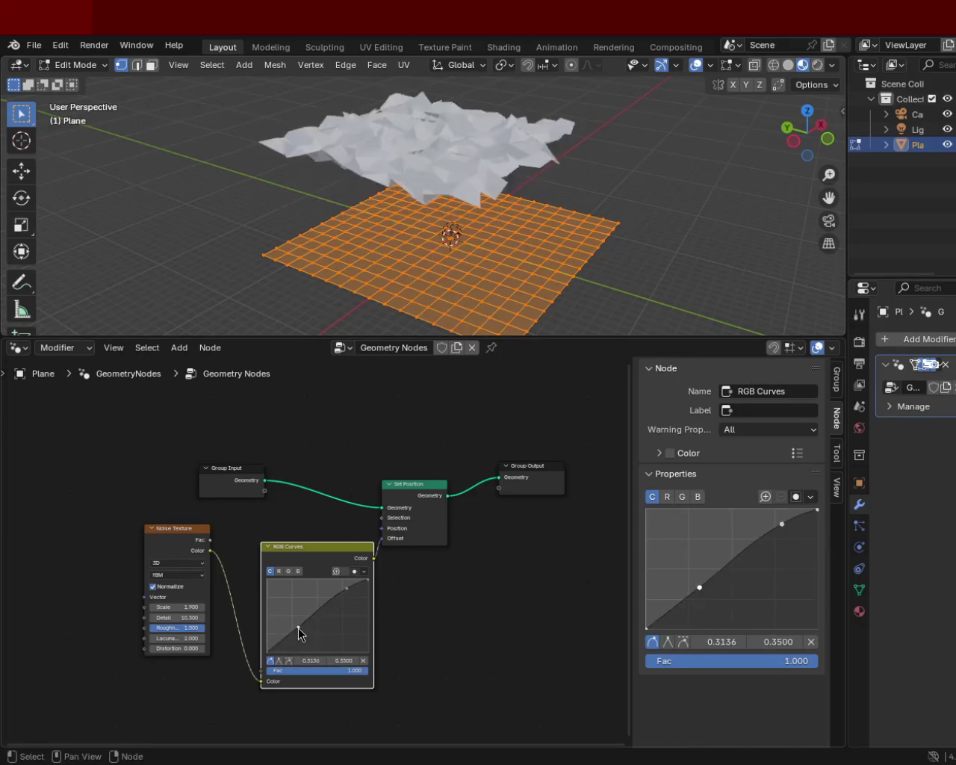
pyautogui.rightClick(429, 177)
pyautogui.click(429, 176)
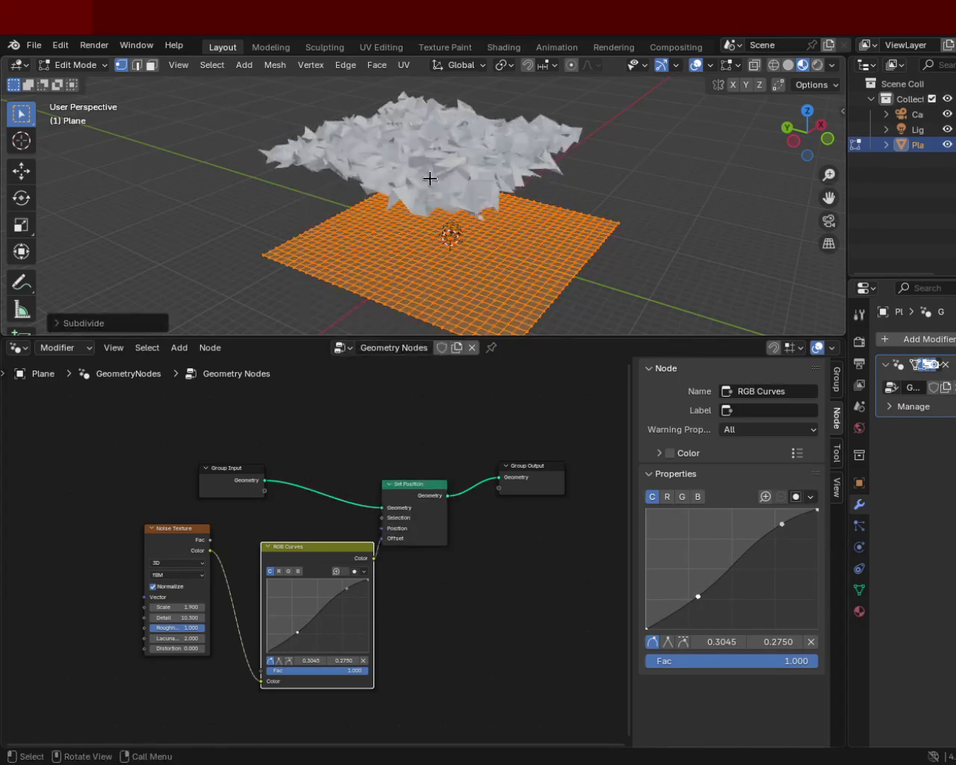
pyautogui.moveTo(348, 589)
pyautogui.mouseDown()
pyautogui.moveTo(348, 600)
pyautogui.moveTo(323, 587)
pyautogui.mouseUp()
pyautogui.moveTo(297, 639); pyautogui.dragTo(282, 643)
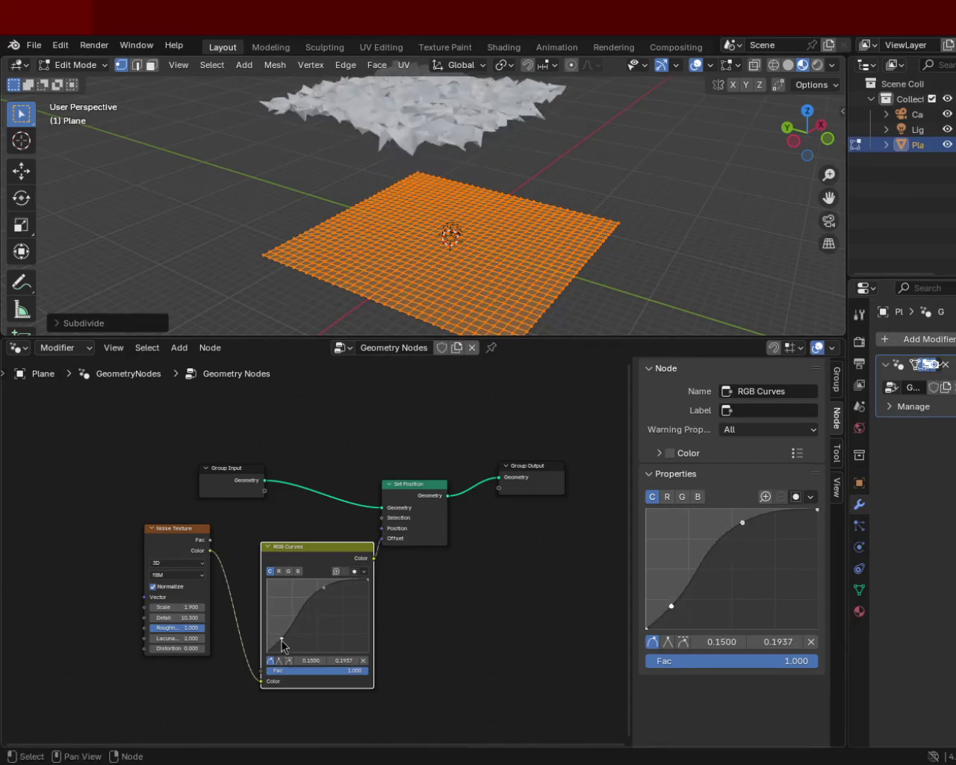
pyautogui.moveTo(331, 593); pyautogui.dragTo(344, 588)
pyautogui.moveTo(283, 639)
pyautogui.mouseDown()
pyautogui.moveTo(328, 644)
pyautogui.moveTo(319, 636)
pyautogui.mouseUp()
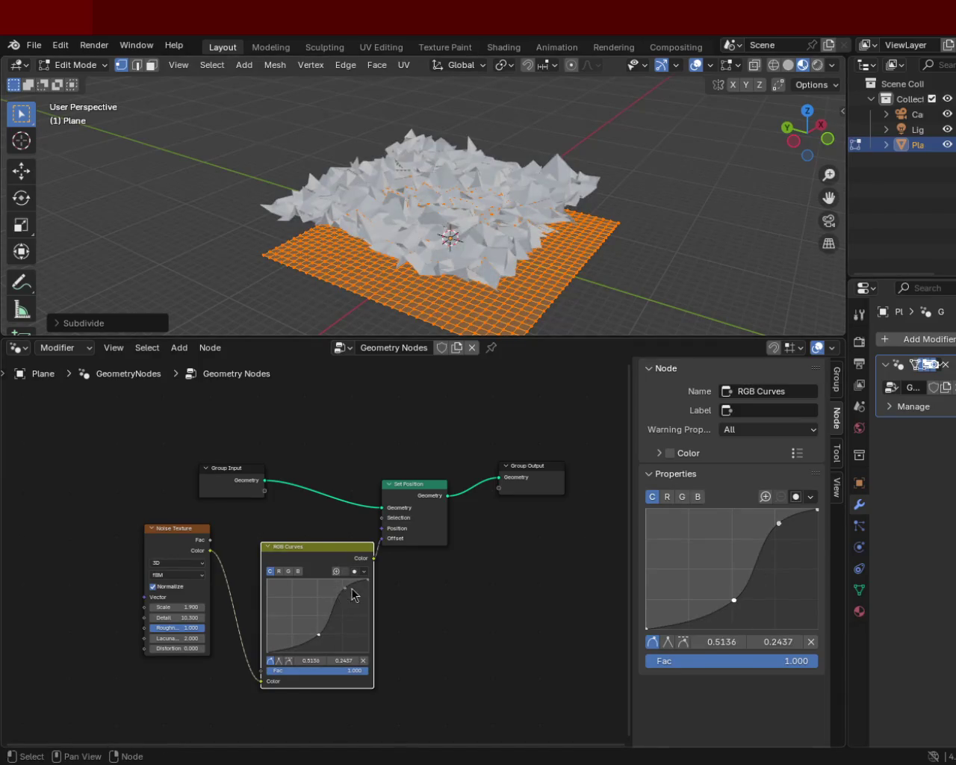
pyautogui.moveTo(342, 588); pyautogui.dragTo(366, 590)
# Try a much denser mesh subdivision, undo it, and select the Noise Texture node
pyautogui.moveTo(463, 239)
pyautogui.mouseDown(button='middle')
pyautogui.moveTo(509, 228)
pyautogui.moveTo(552, 257)
pyautogui.mouseUp(button='middle')
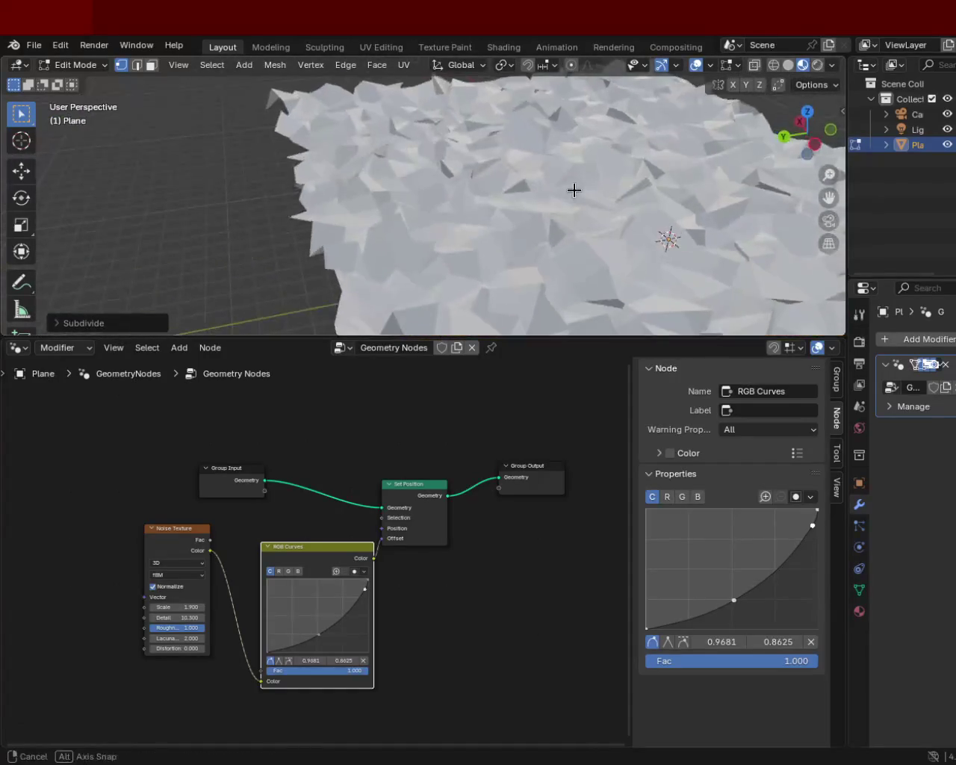
pyautogui.hotkey('ctrl', 'e')
pyautogui.click(498, 295)
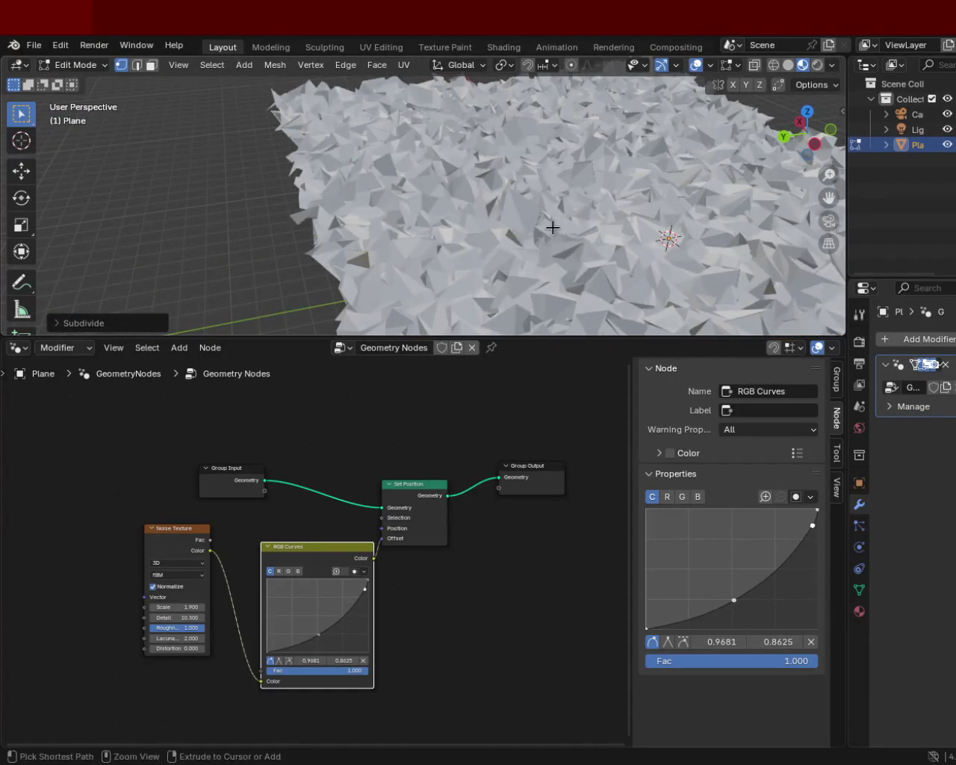
pyautogui.hotkey('ctrl', 'z')
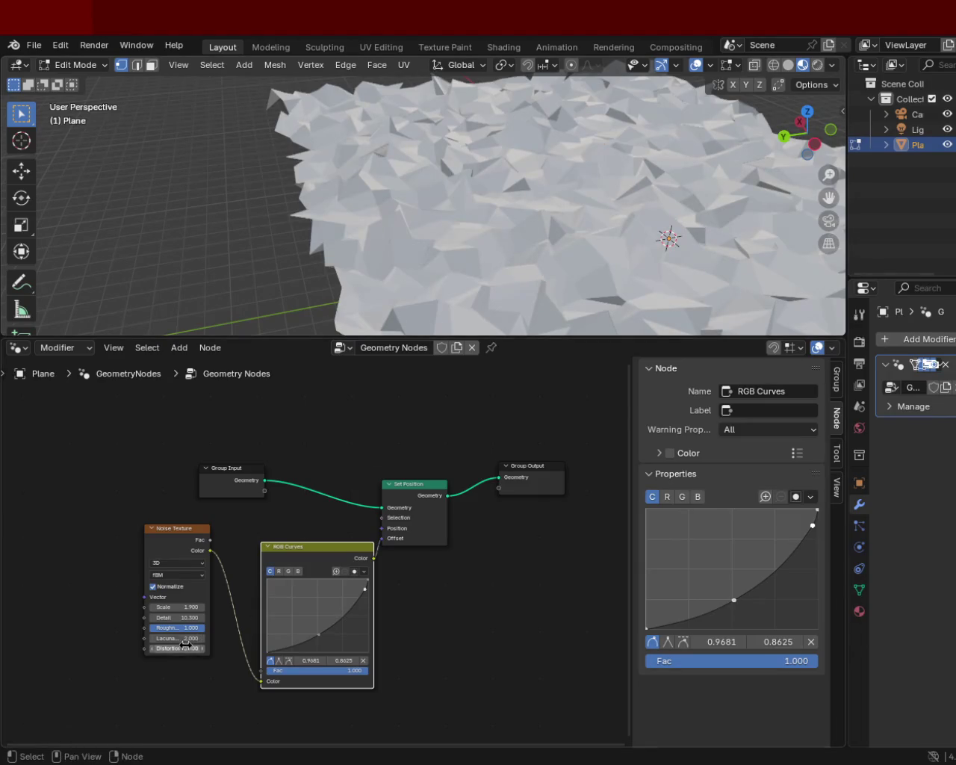
pyautogui.moveTo(512, 216); pyautogui.dragTo(550, 177, button='middle')
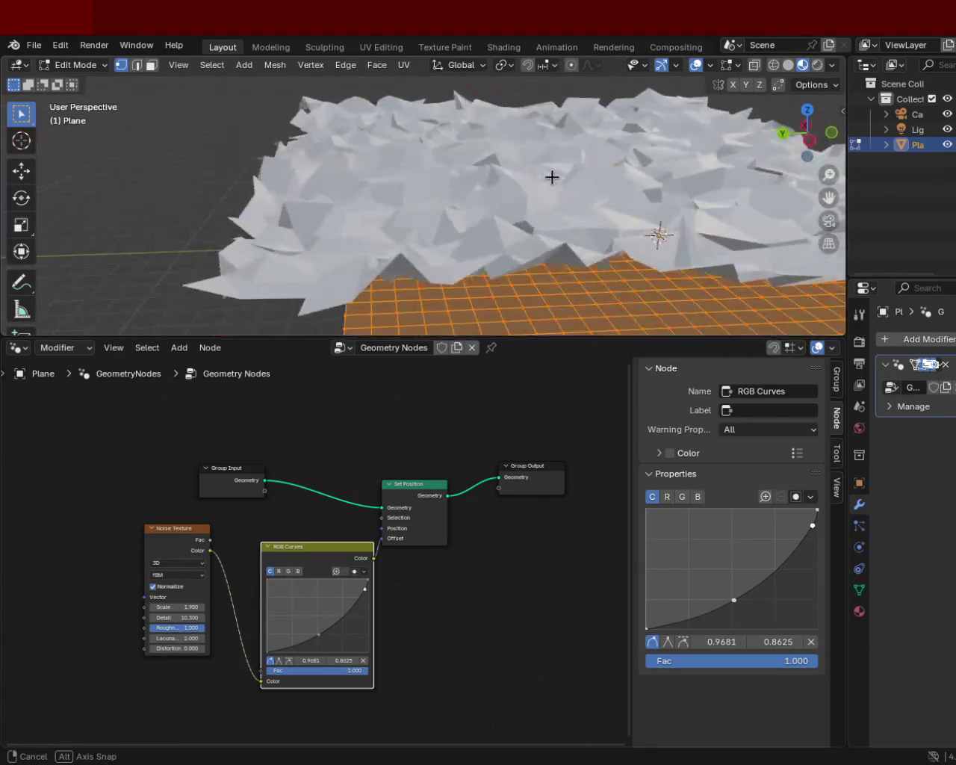
pyautogui.moveTo(201, 543); pyautogui.dragTo(194, 544)
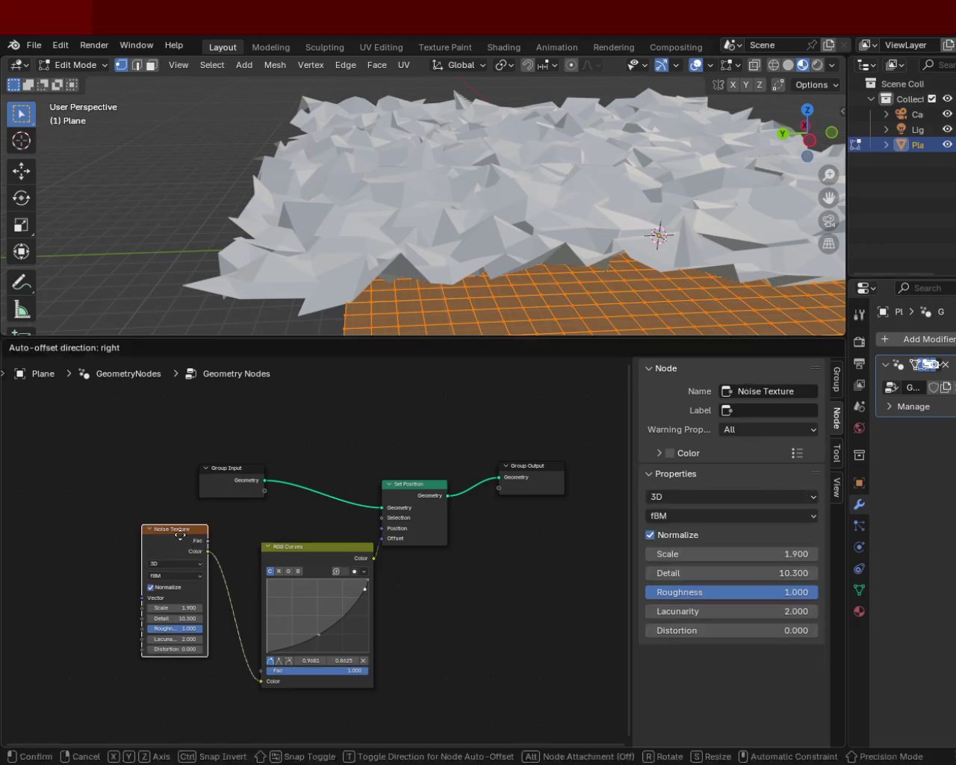
# Set the noise Scale to 0.100 and Detail to 6.800
pyautogui.moveTo(171, 607)
pyautogui.mouseDown()
pyautogui.moveTo(183, 607)
pyautogui.moveTo(153, 607)
pyautogui.moveTo(175, 607)
pyautogui.mouseUp()
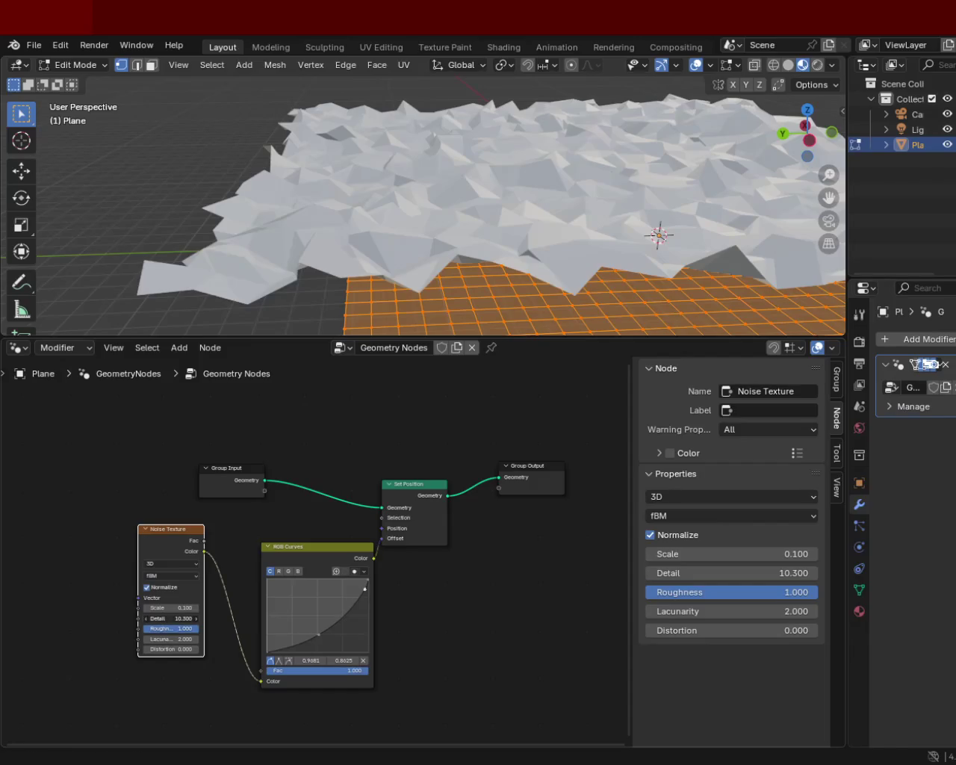
pyautogui.moveTo(171, 618); pyautogui.dragTo(142, 619)
pyautogui.moveTo(508, 194); pyautogui.dragTo(549, 153, button='middle')
pyautogui.moveTo(171, 618); pyautogui.dragTo(186, 618)
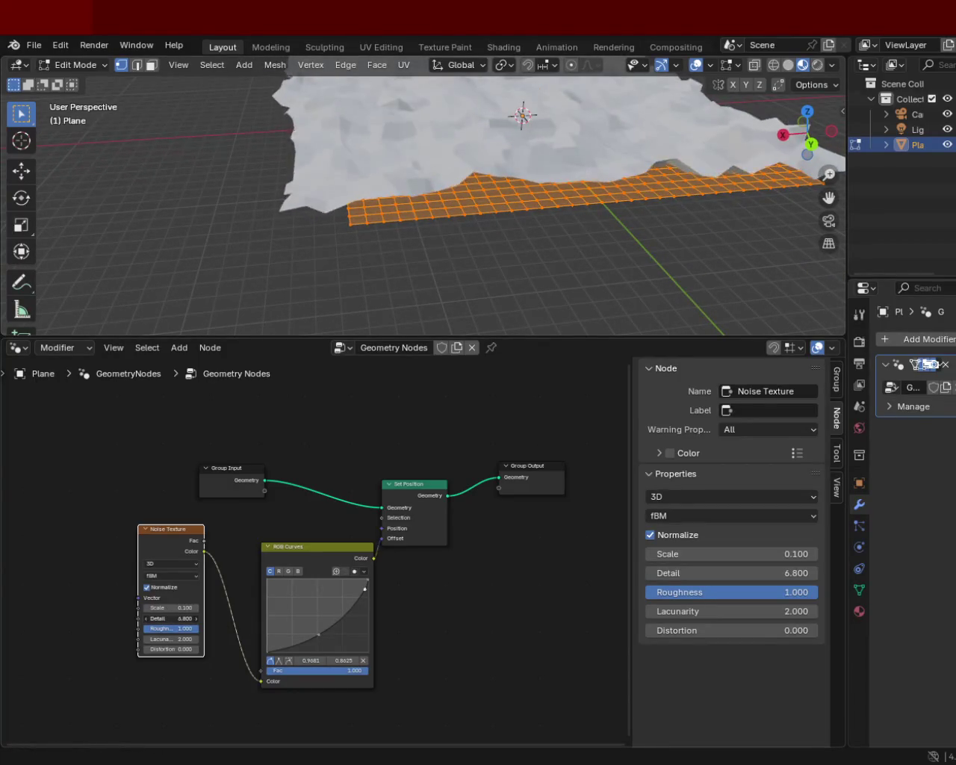
pyautogui.moveTo(448, 191); pyautogui.dragTo(472, 181, button='middle')
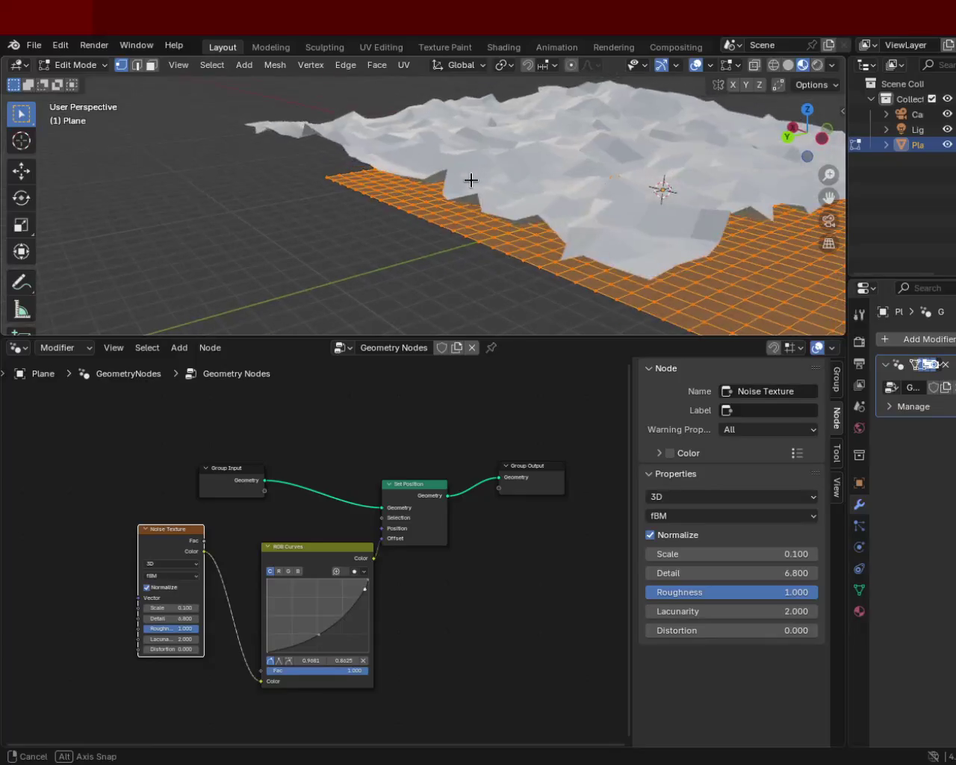
# Set noise Roughness to 0.808 and try larger Lacunarity values up to 4.200
pyautogui.moveTo(175, 635)
pyautogui.mouseDown()
pyautogui.moveTo(166, 628)
pyautogui.moveTo(192, 628)
pyautogui.mouseUp()
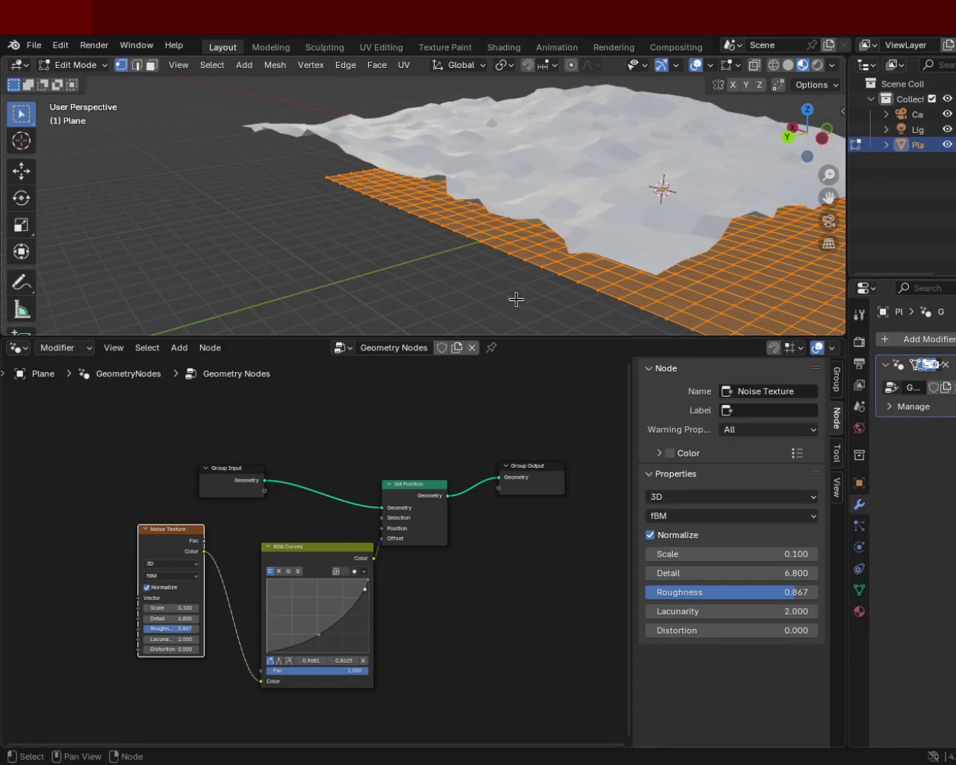
pyautogui.moveTo(493, 328); pyautogui.dragTo(572, 221, button='middle')
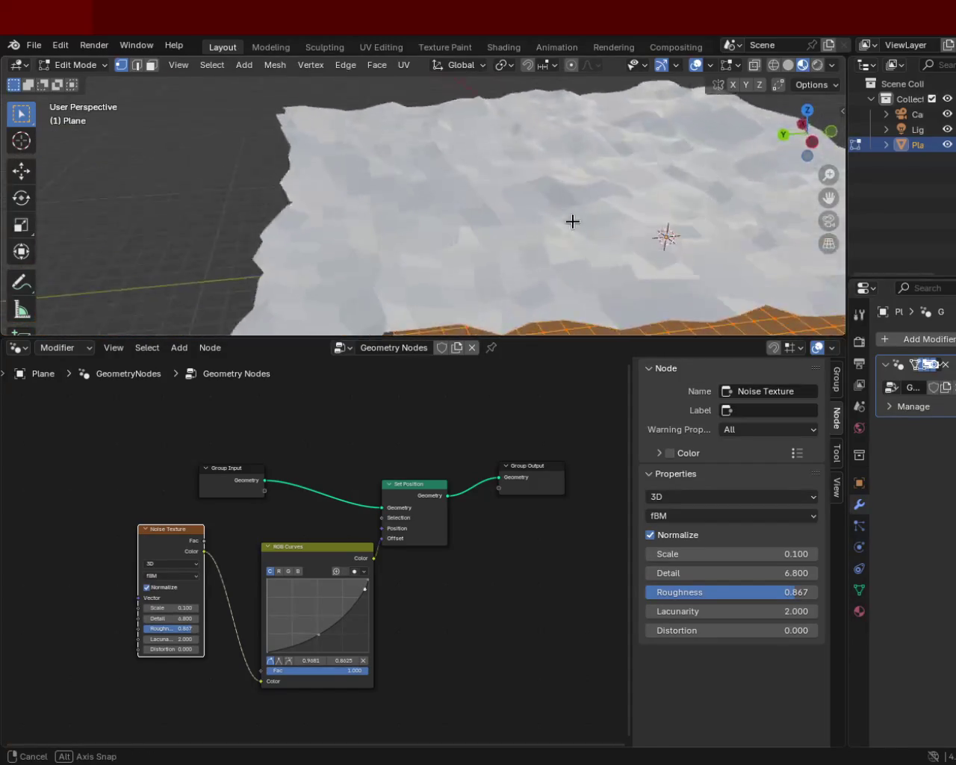
pyautogui.moveTo(572, 221); pyautogui.dragTo(570, 201, button='middle')
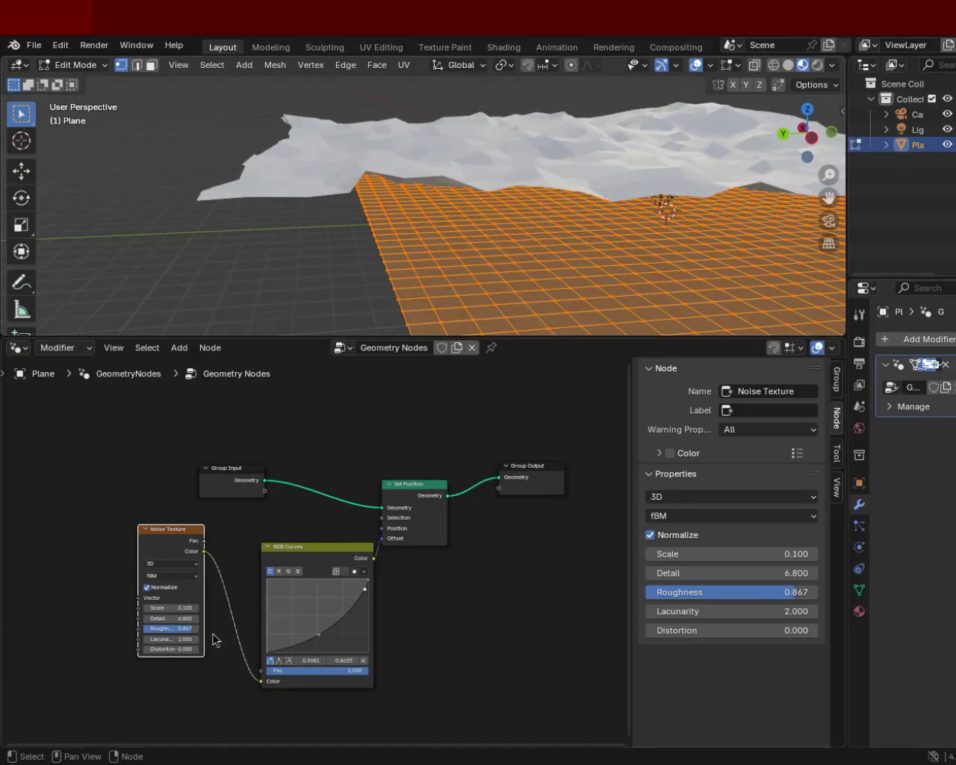
pyautogui.moveTo(192, 629)
pyautogui.mouseDown()
pyautogui.moveTo(205, 628)
pyautogui.moveTo(185, 628)
pyautogui.moveTo(202, 640)
pyautogui.moveTo(186, 640)
pyautogui.mouseUp()
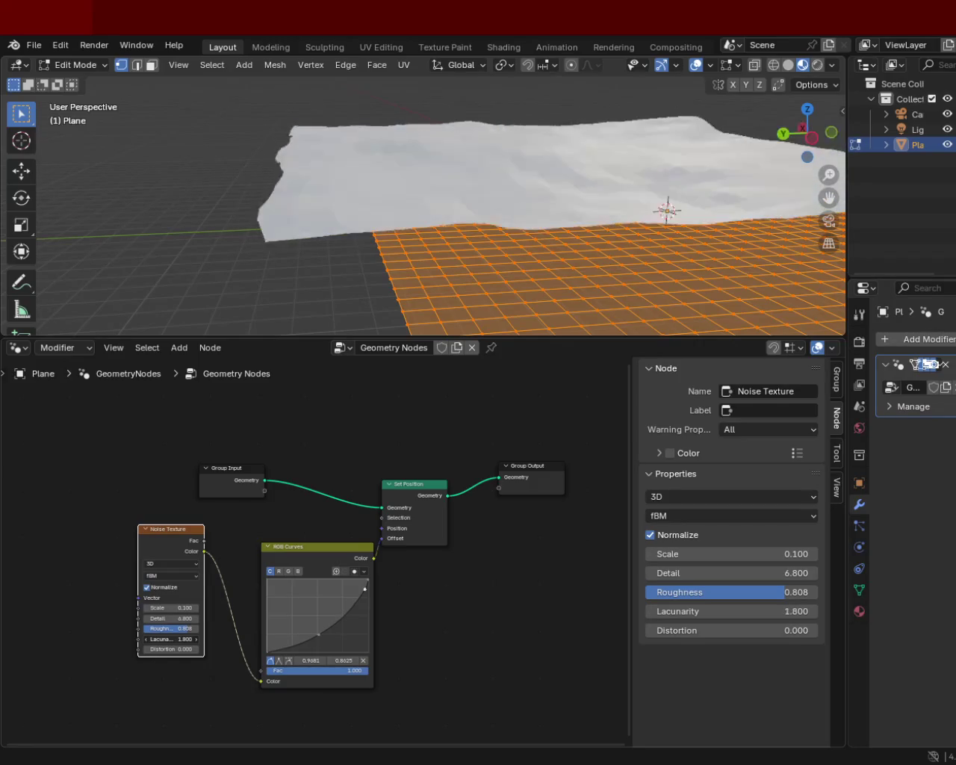
pyautogui.moveTo(185, 640); pyautogui.dragTo(200, 641)
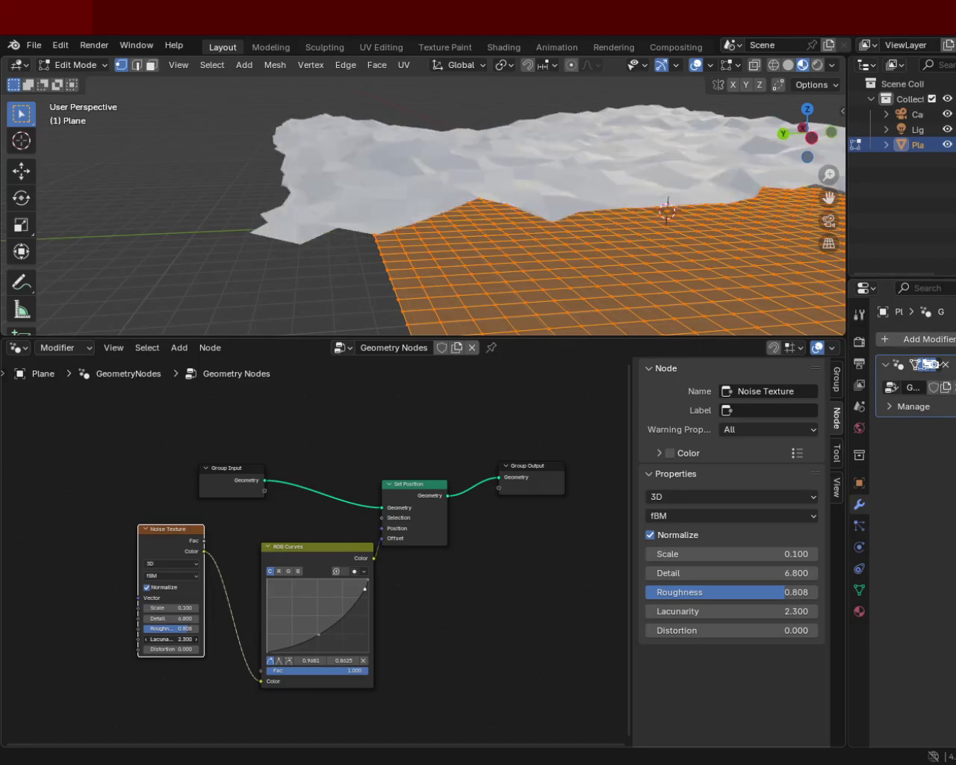
pyautogui.moveTo(523, 281)
pyautogui.mouseDown(button='middle')
pyautogui.moveTo(644, 238)
pyautogui.moveTo(591, 252)
pyautogui.moveTo(510, 241)
pyautogui.moveTo(615, 169)
pyautogui.moveTo(449, 209)
pyautogui.moveTo(657, 209)
pyautogui.mouseUp(button='middle')
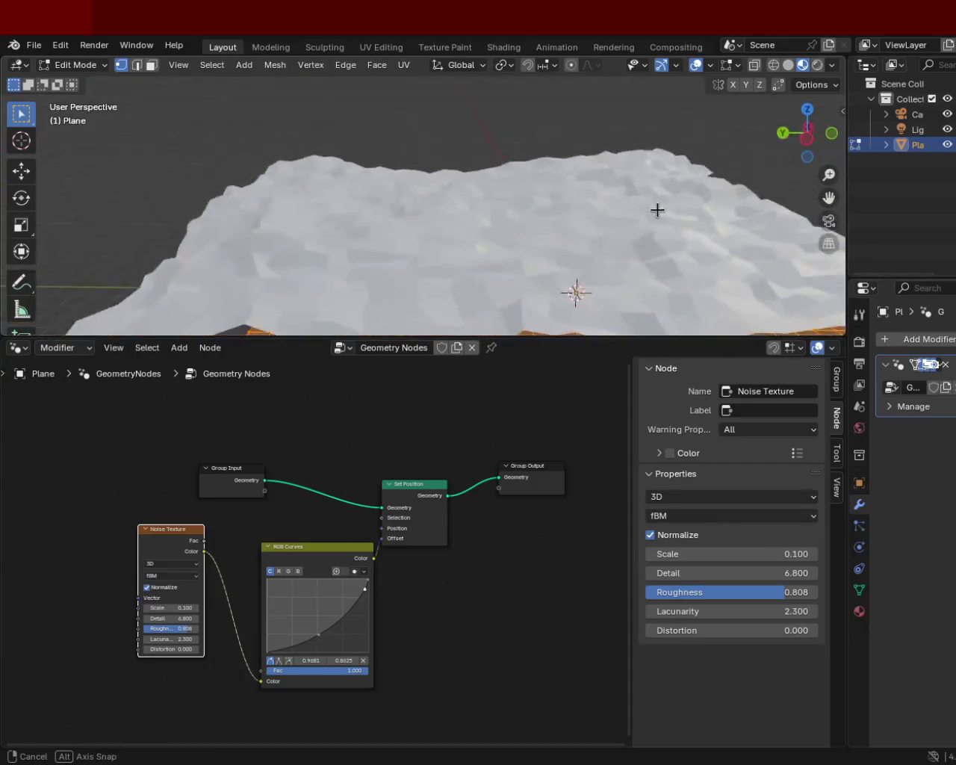
pyautogui.moveTo(170, 639); pyautogui.dragTo(161, 639)
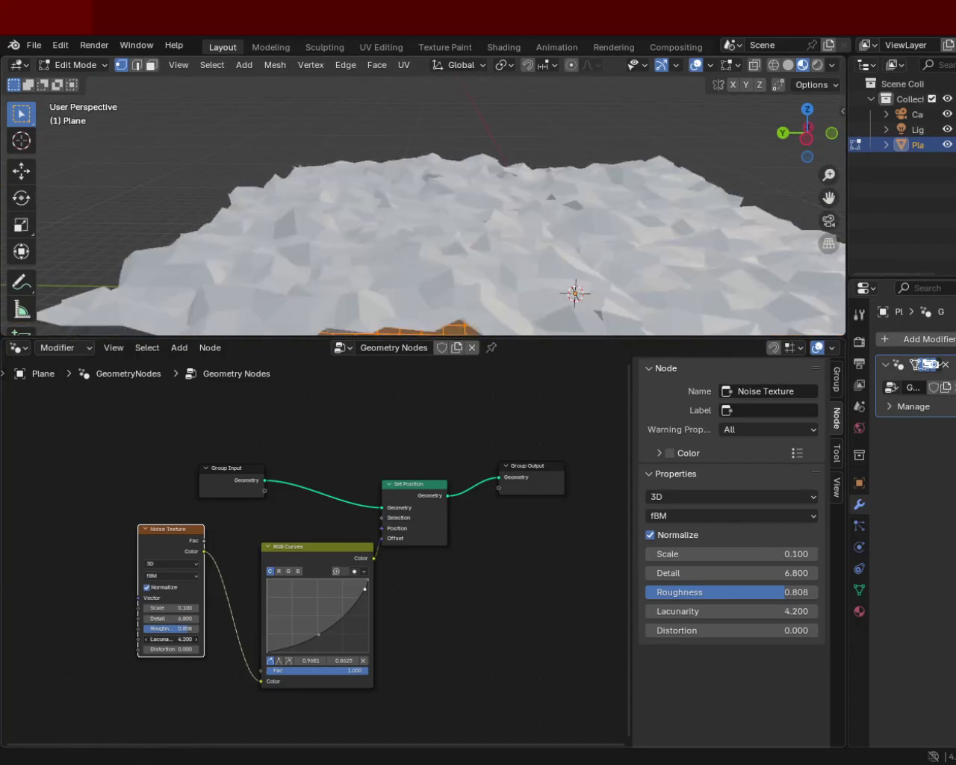
# Reset Lacunarity to 2.000, leave Distortion at 0.000, and raise noise Detail to 15.000
pyautogui.rightClick(161, 635)
pyautogui.click(142, 641)
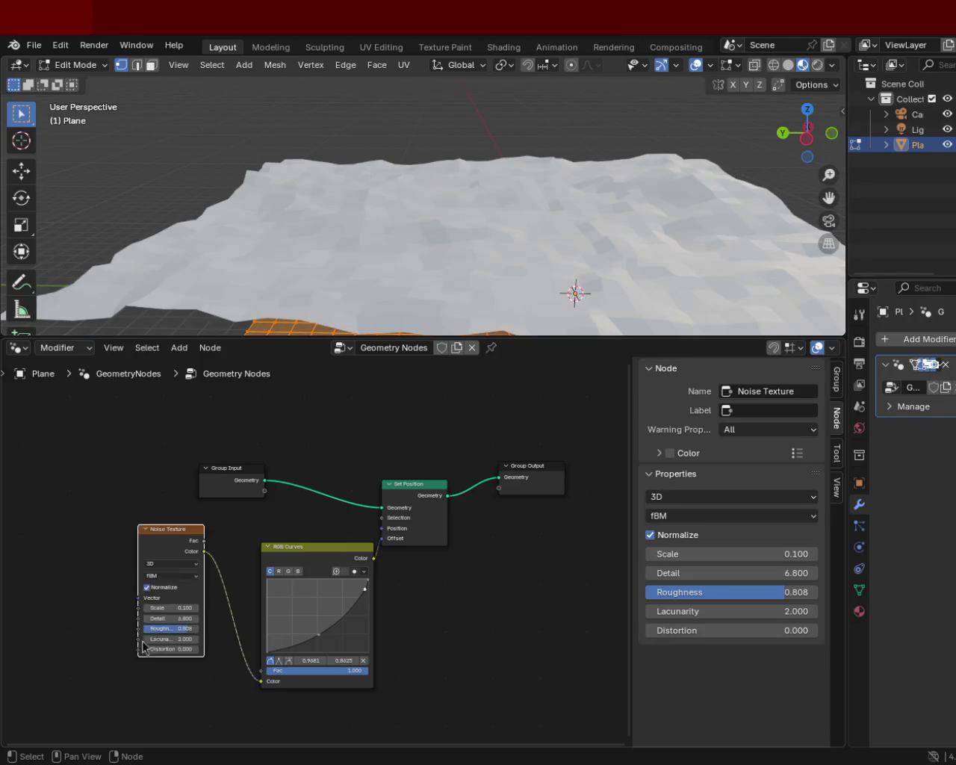
pyautogui.rightClick(160, 646)
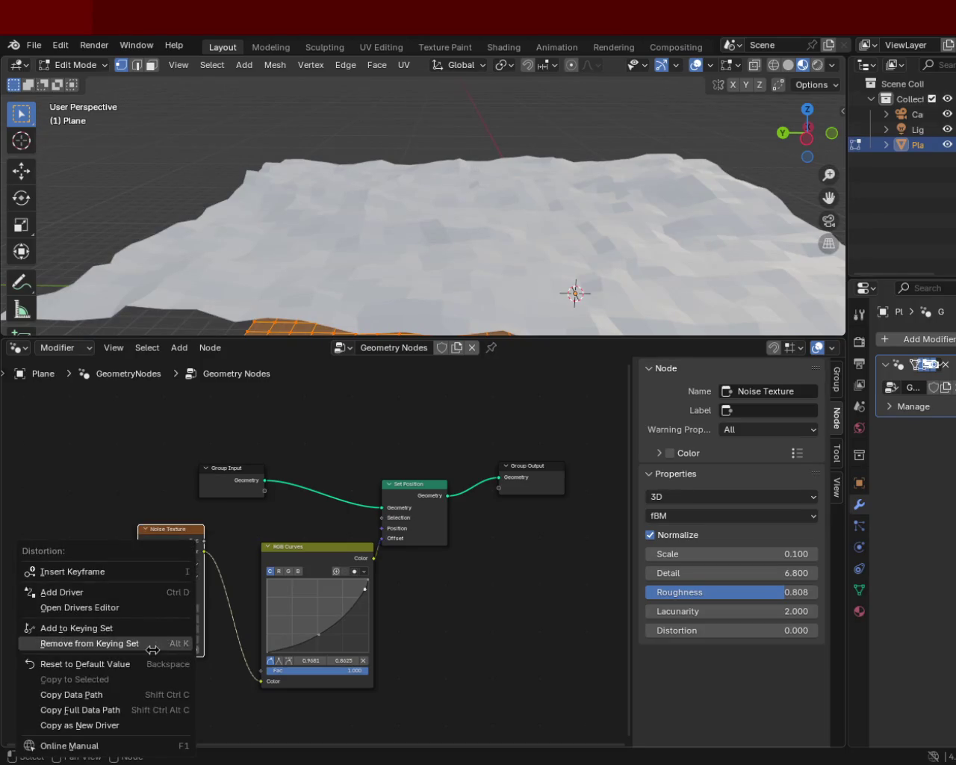
pyautogui.click(149, 664)
pyautogui.moveTo(546, 310)
pyautogui.mouseDown(button='middle')
pyautogui.moveTo(564, 277)
pyautogui.moveTo(591, 267)
pyautogui.moveTo(576, 264)
pyautogui.moveTo(565, 280)
pyautogui.moveTo(486, 286)
pyautogui.moveTo(433, 267)
pyautogui.mouseUp(button='middle')
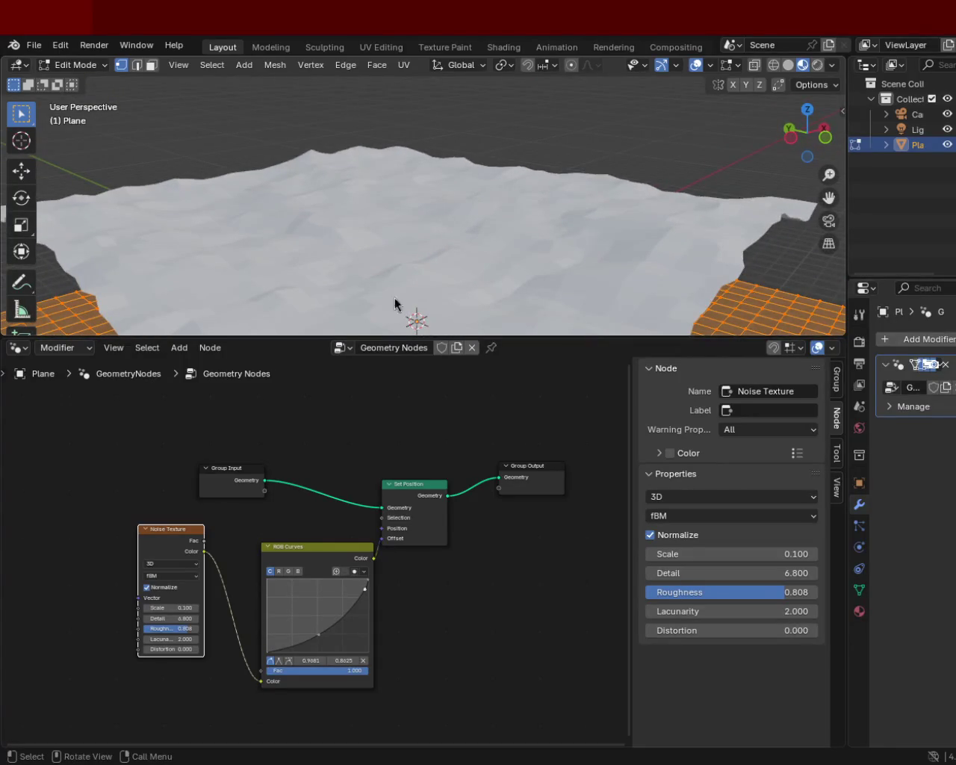
pyautogui.moveTo(732, 573)
pyautogui.mouseDown()
pyautogui.moveTo(747, 573)
pyautogui.moveTo(694, 573)
pyautogui.moveTo(773, 573)
pyautogui.mouseUp()
pyautogui.moveTo(309, 263)
pyautogui.mouseDown(button='middle')
pyautogui.moveTo(437, 262)
pyautogui.moveTo(428, 256)
pyautogui.moveTo(406, 284)
pyautogui.moveTo(465, 249)
pyautogui.moveTo(551, 278)
pyautogui.moveTo(557, 257)
pyautogui.moveTo(589, 238)
pyautogui.moveTo(573, 266)
pyautogui.mouseUp(button='middle')
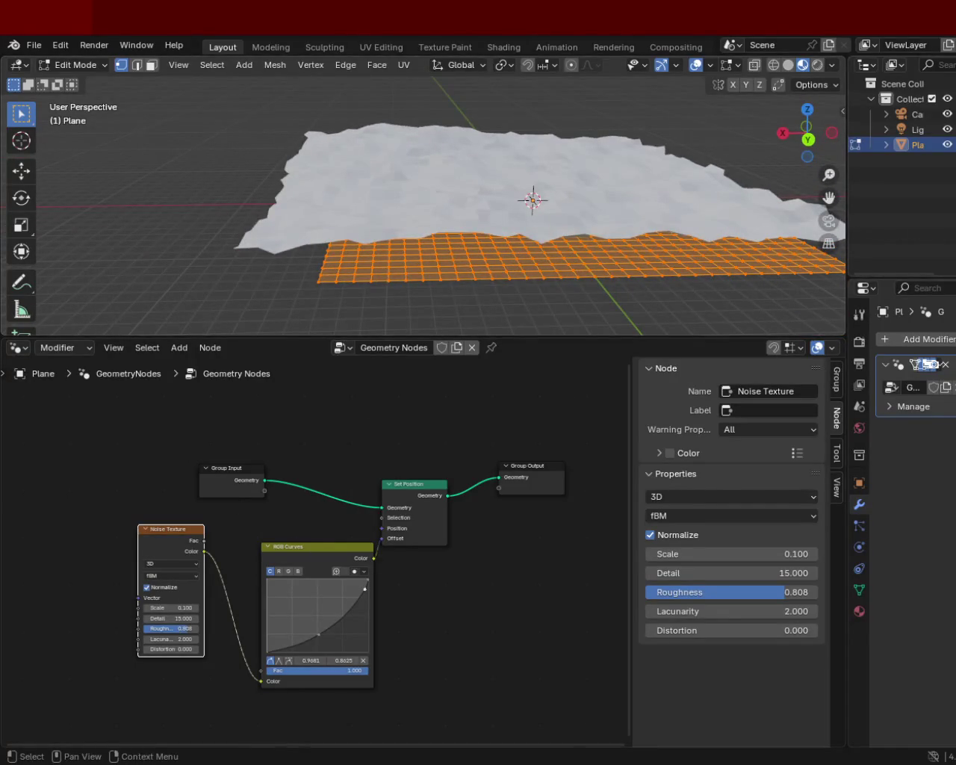
# Add a material slot to the plane and assign the existing Material
pyautogui.click(859, 611)
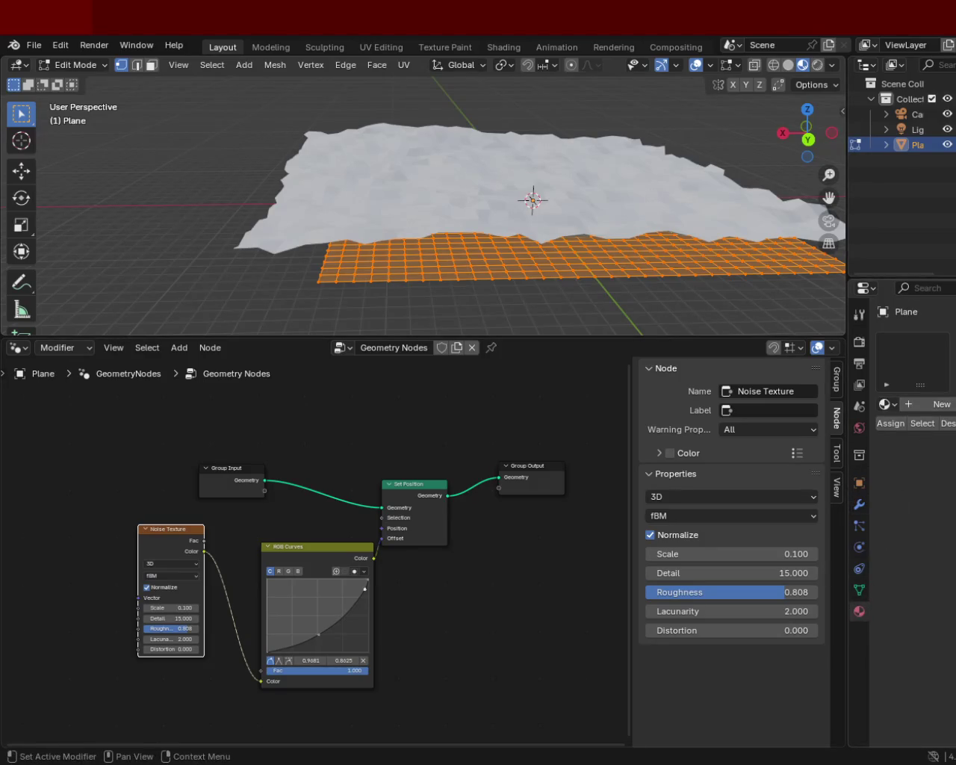
pyautogui.click(953, 341)
pyautogui.click(888, 404)
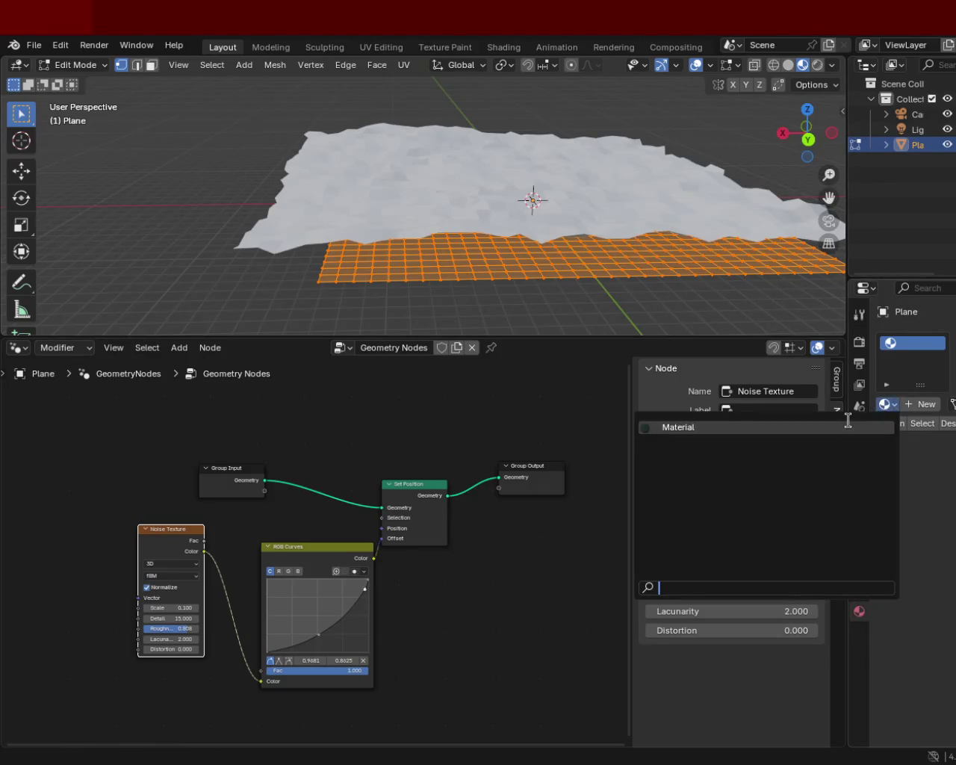
pyautogui.click(849, 425)
pyautogui.moveTo(523, 172)
pyautogui.mouseDown(button='middle')
pyautogui.moveTo(518, 202)
pyautogui.moveTo(593, 137)
pyautogui.mouseUp(button='middle')
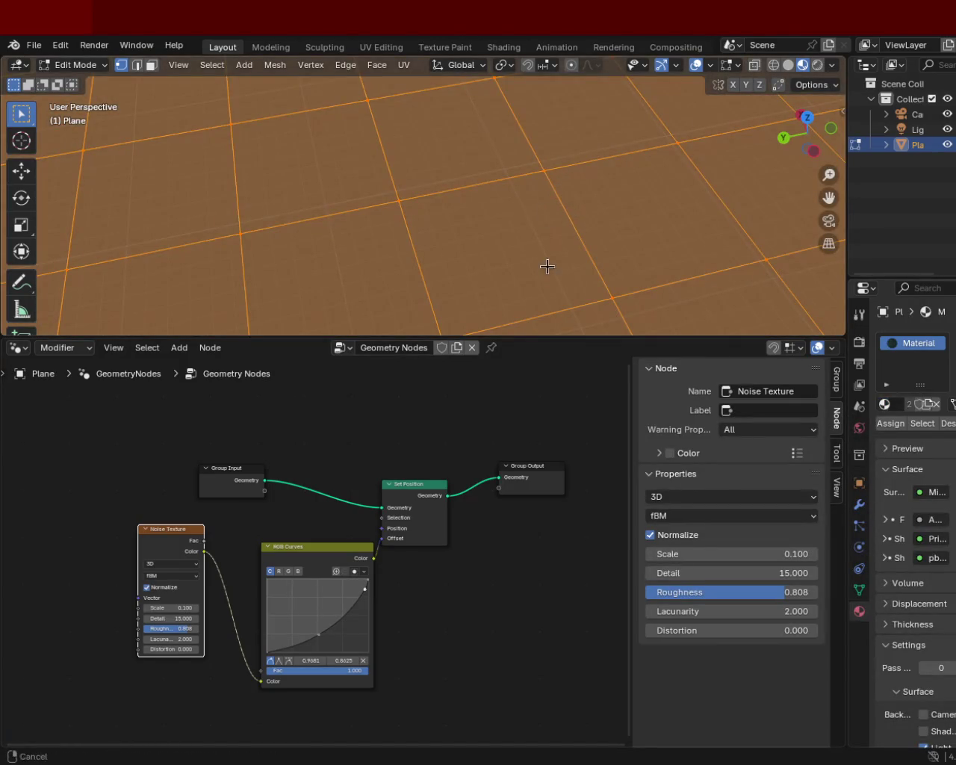
# Resize the 3D viewport and node editor areas for a larger view
pyautogui.moveTo(559, 339); pyautogui.dragTo(561, 499)
pyautogui.moveTo(474, 365)
pyautogui.keyDown('ctrl'); pyautogui.mouseDown(button='middle')
pyautogui.moveTo(493, 269)
pyautogui.moveTo(497, 339)
pyautogui.moveTo(559, 230)
pyautogui.moveTo(474, 154)
pyautogui.moveTo(491, 280)
pyautogui.moveTo(467, 256)
pyautogui.moveTo(568, 286)
pyautogui.moveTo(510, 307)
pyautogui.moveTo(438, 294)
pyautogui.moveTo(422, 278)
pyautogui.moveTo(441, 262)
pyautogui.moveTo(470, 266)
pyautogui.moveTo(517, 331)
pyautogui.moveTo(421, 316)
pyautogui.moveTo(413, 283)
pyautogui.moveTo(568, 282)
pyautogui.moveTo(566, 216)
pyautogui.moveTo(561, 335)
pyautogui.moveTo(525, 348)
pyautogui.moveTo(560, 382)
pyautogui.moveTo(559, 326)
pyautogui.moveTo(422, 435)
pyautogui.mouseUp(button='middle'); pyautogui.keyUp('ctrl')
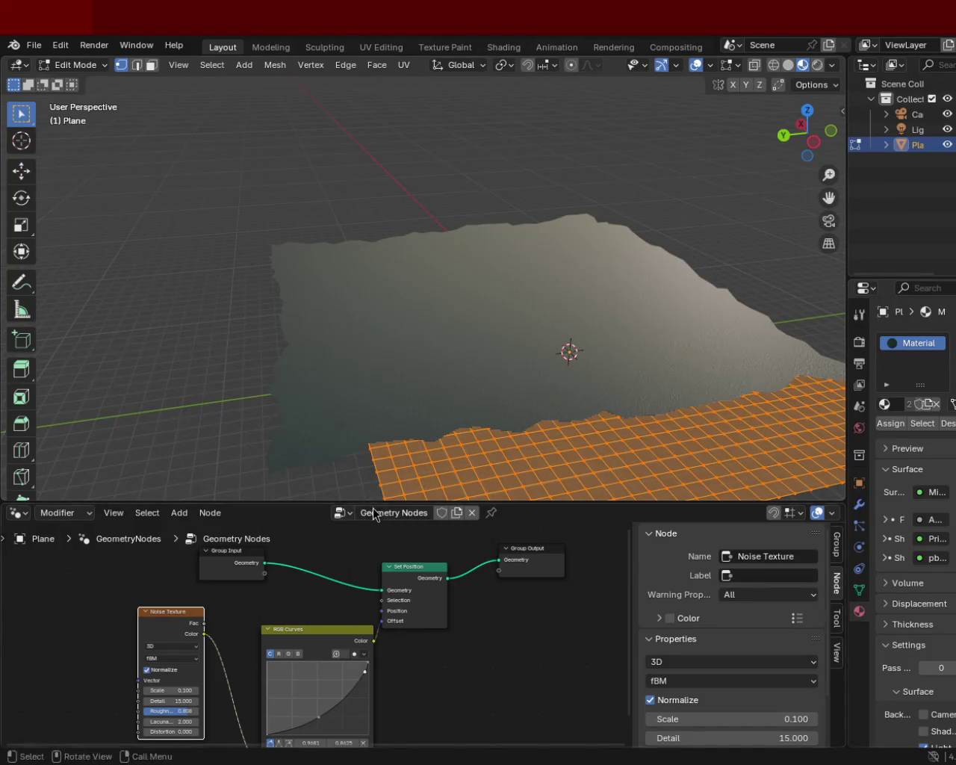
pyautogui.moveTo(374, 502)
pyautogui.mouseDown()
pyautogui.moveTo(410, 425)
pyautogui.moveTo(329, 404)
pyautogui.mouseUp()
# Swap the lower Geometry Nodes area for a UV Editor showing pbr_normal.png
pyautogui.click(23, 418)
pyautogui.click(21, 417)
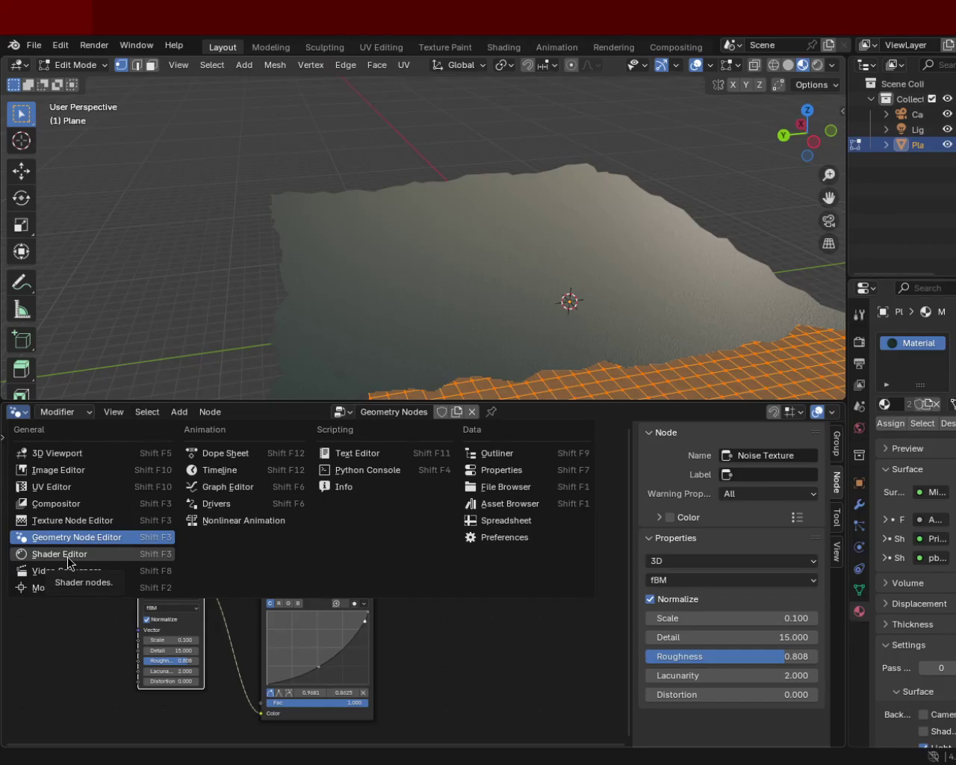
pyautogui.click(53, 491)
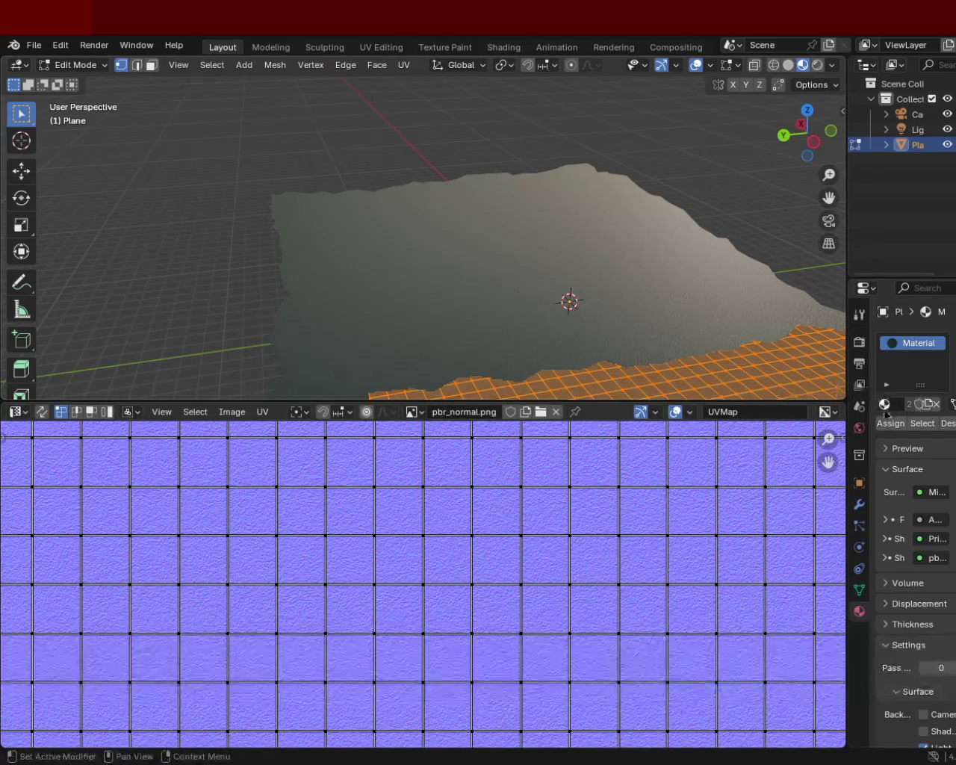
# Open the plane's modifier options, then scale all its UVs up in the UV Editor
pyautogui.click(859, 506)
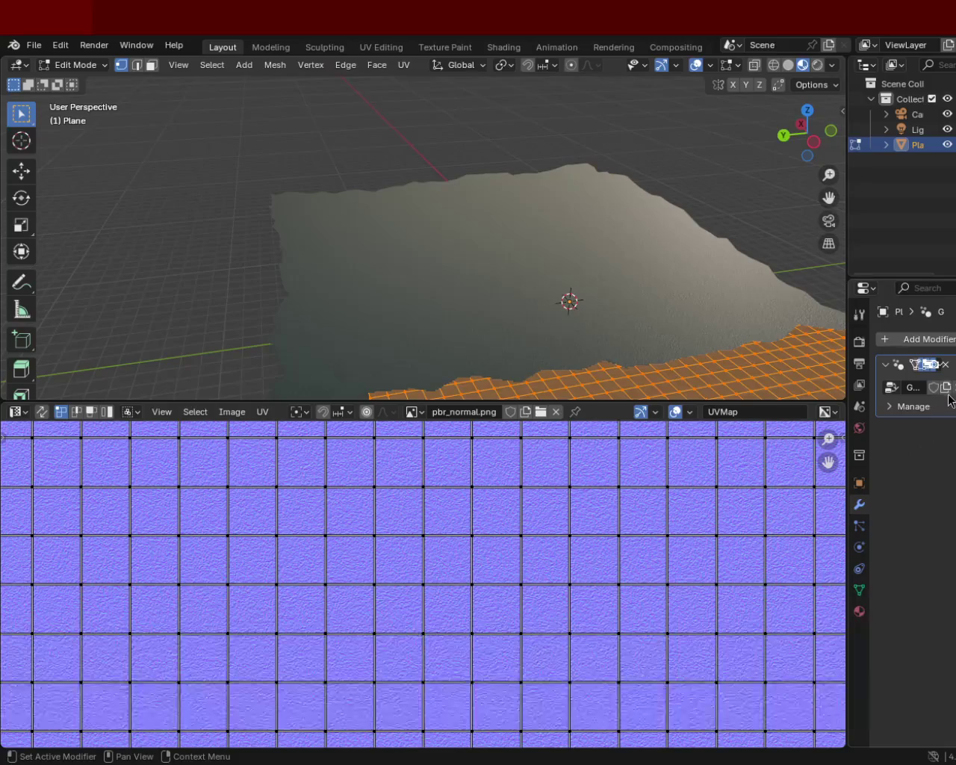
pyautogui.click(940, 366)
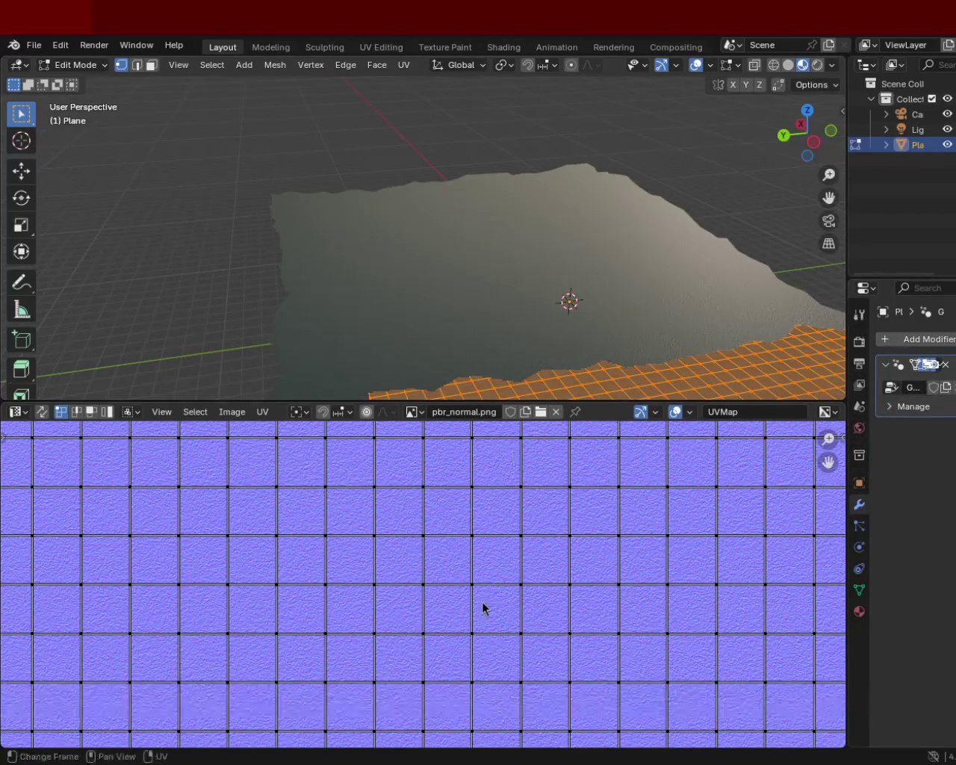
pyautogui.press('a')
pyautogui.press('s')
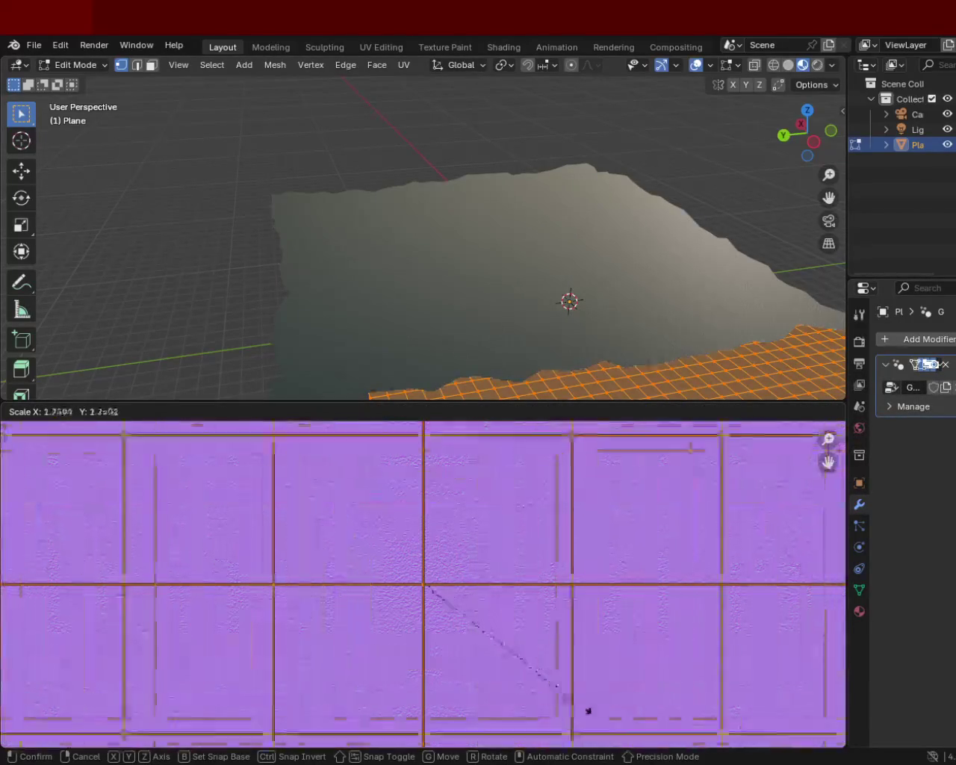
pyautogui.click(620, 509)
# Deselect the mesh, zoom in on the finely tiled ripples, and open the modifier's options
pyautogui.hotkey('alt', 'a')
pyautogui.moveTo(625, 288)
pyautogui.mouseDown(button='middle')
pyautogui.moveTo(565, 282)
pyautogui.moveTo(546, 192)
pyautogui.moveTo(510, 222)
pyautogui.mouseUp(button='middle')
pyautogui.scroll(2, 511, 175)
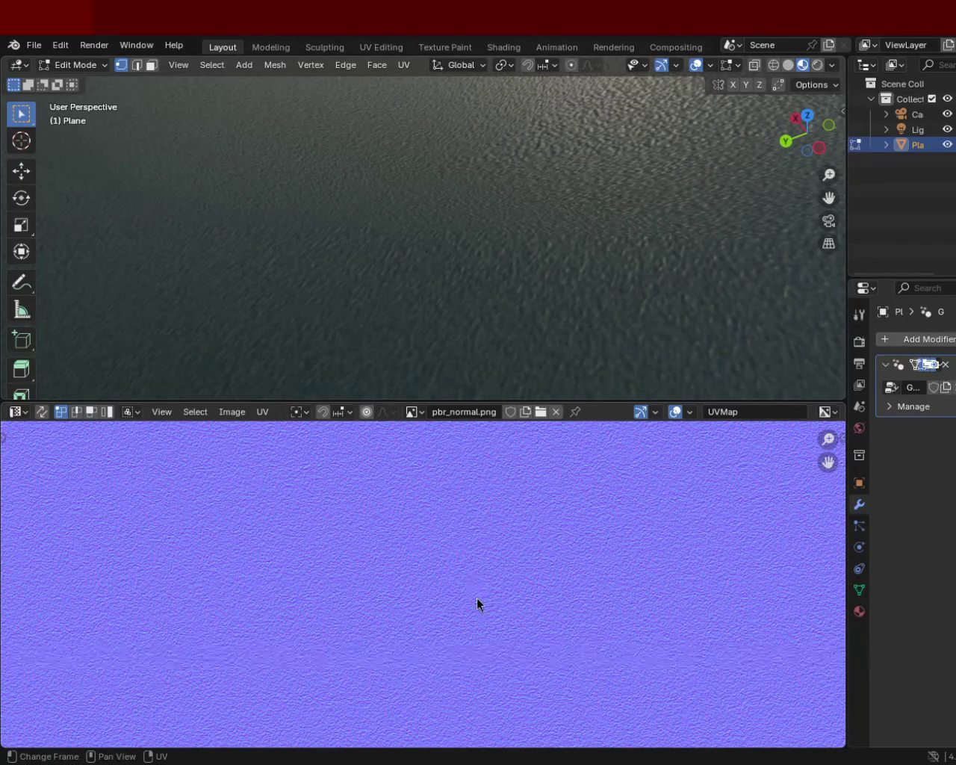
pyautogui.rightClick(940, 370)
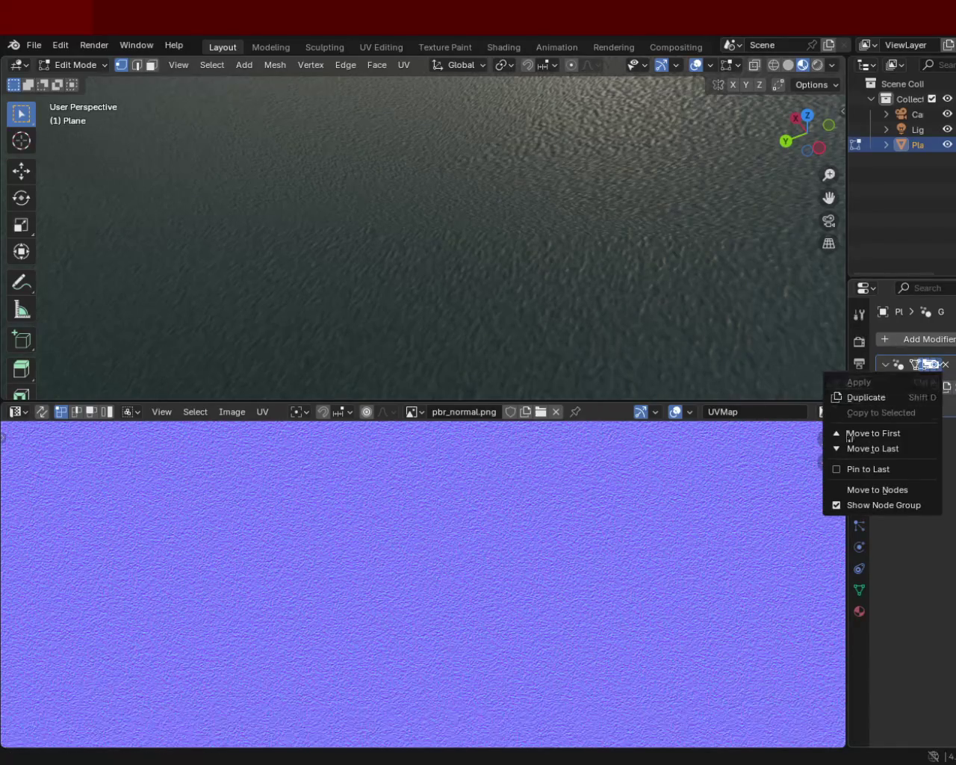
pyautogui.moveTo(847, 299); pyautogui.dragTo(523, 297)
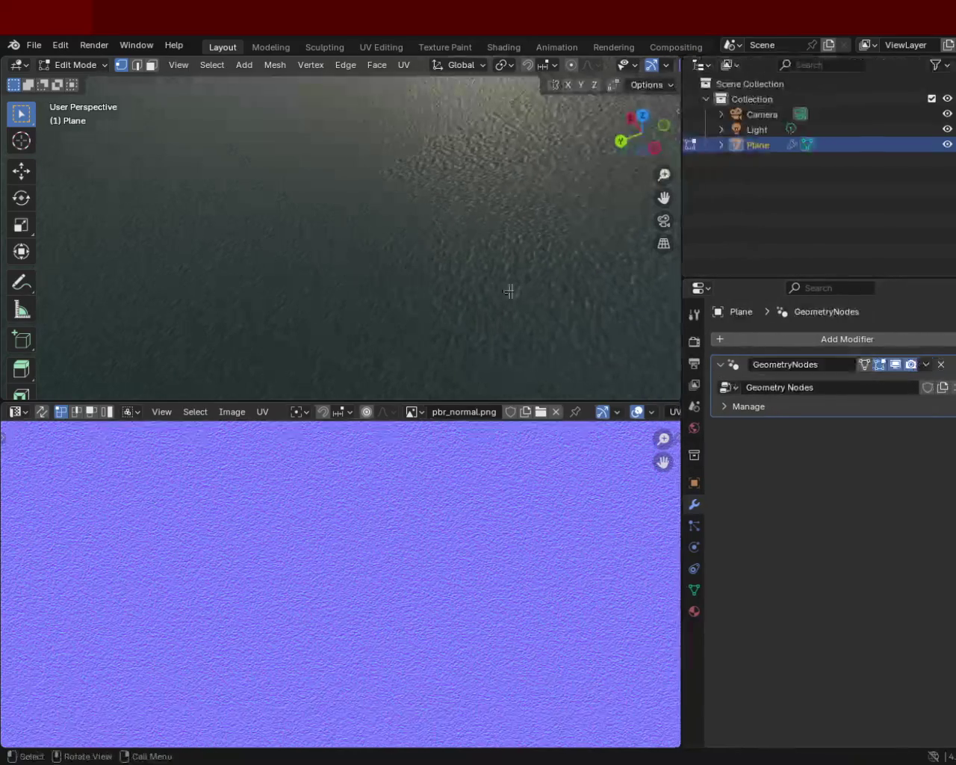
pyautogui.press('Tab')
pyautogui.click(927, 365)
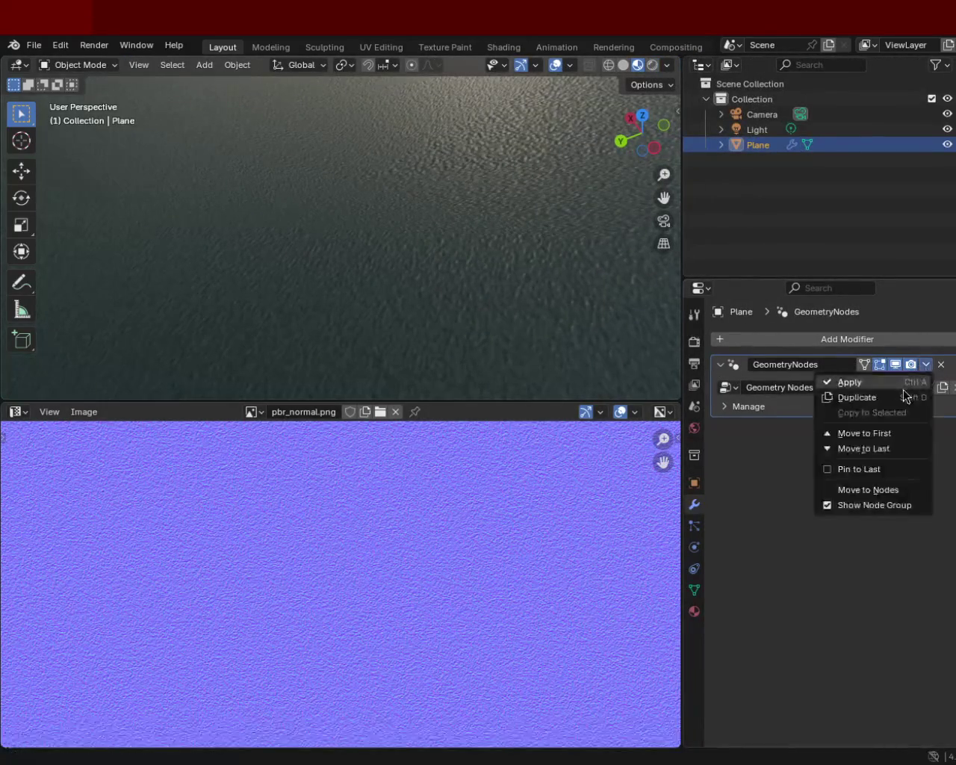
pyautogui.click(902, 383)
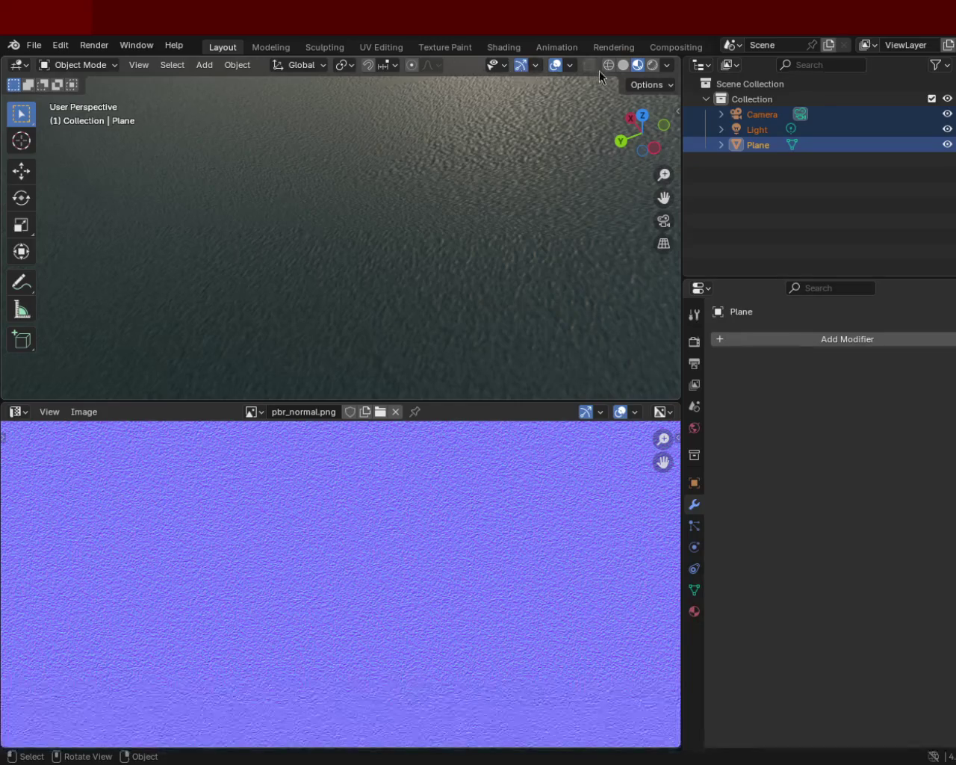
pyautogui.scroll(-3, 434, 287)
# Unwrap the whole terrain mesh with Smart UV Project in Edit Mode
pyautogui.moveTo(406, 265)
pyautogui.keyDown('ctrl'); pyautogui.mouseDown(button='middle')
pyautogui.moveTo(408, 227)
pyautogui.moveTo(448, 235)
pyautogui.mouseUp(button='middle'); pyautogui.keyUp('ctrl')
pyautogui.press('Tab')
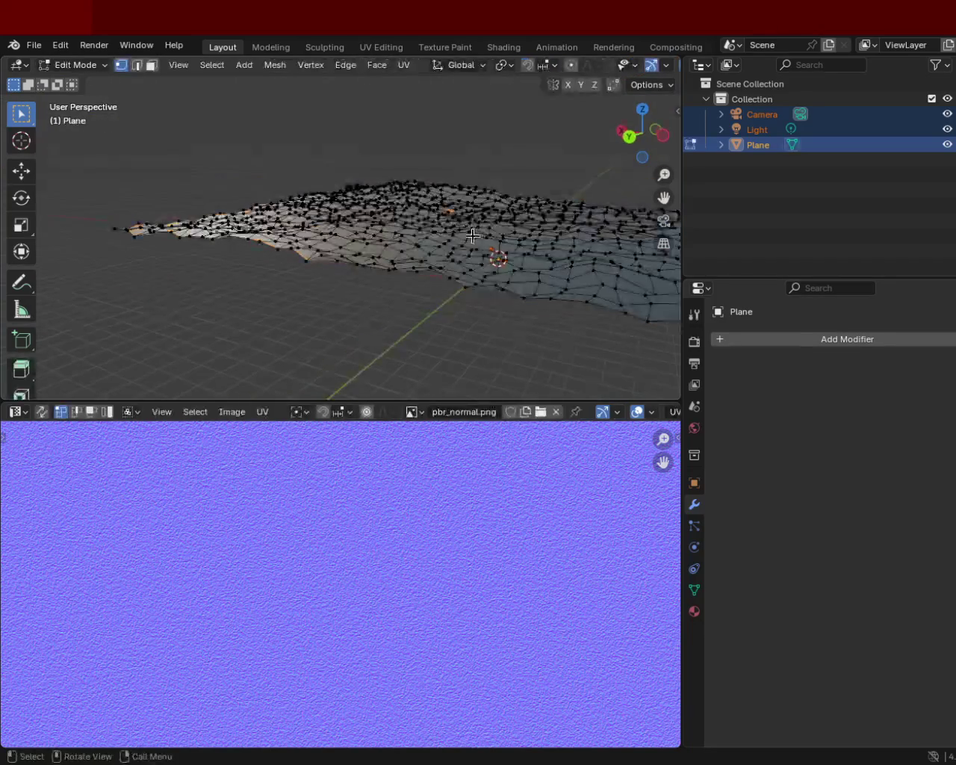
pyautogui.press('a')
pyautogui.click(403, 65)
pyautogui.moveTo(433, 83)
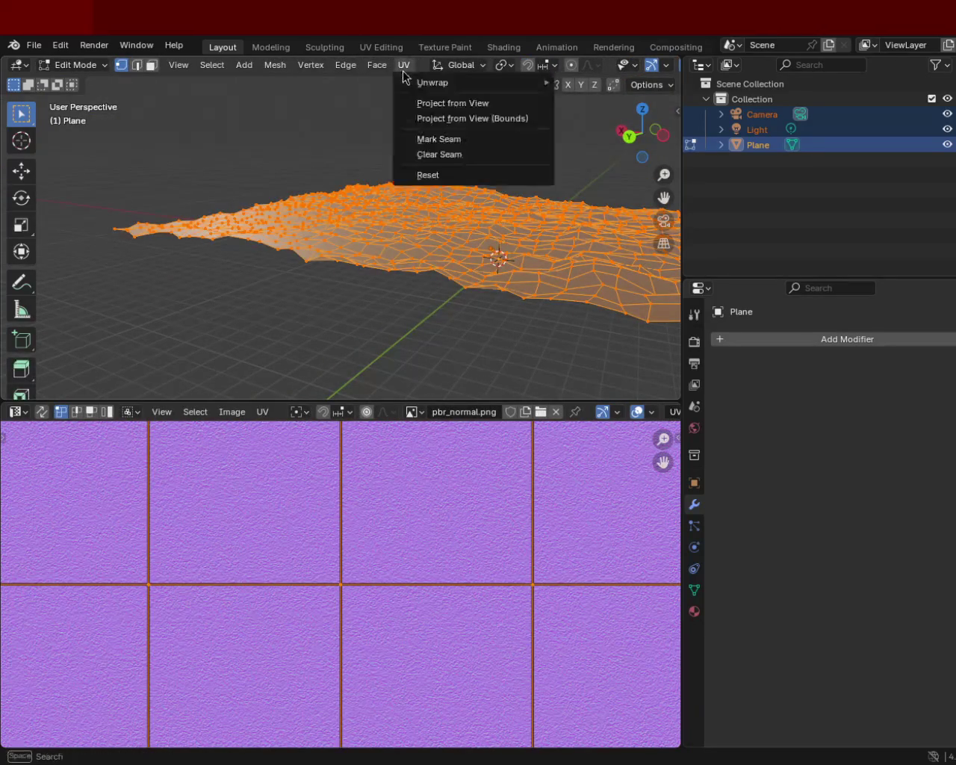
pyautogui.click(624, 136)
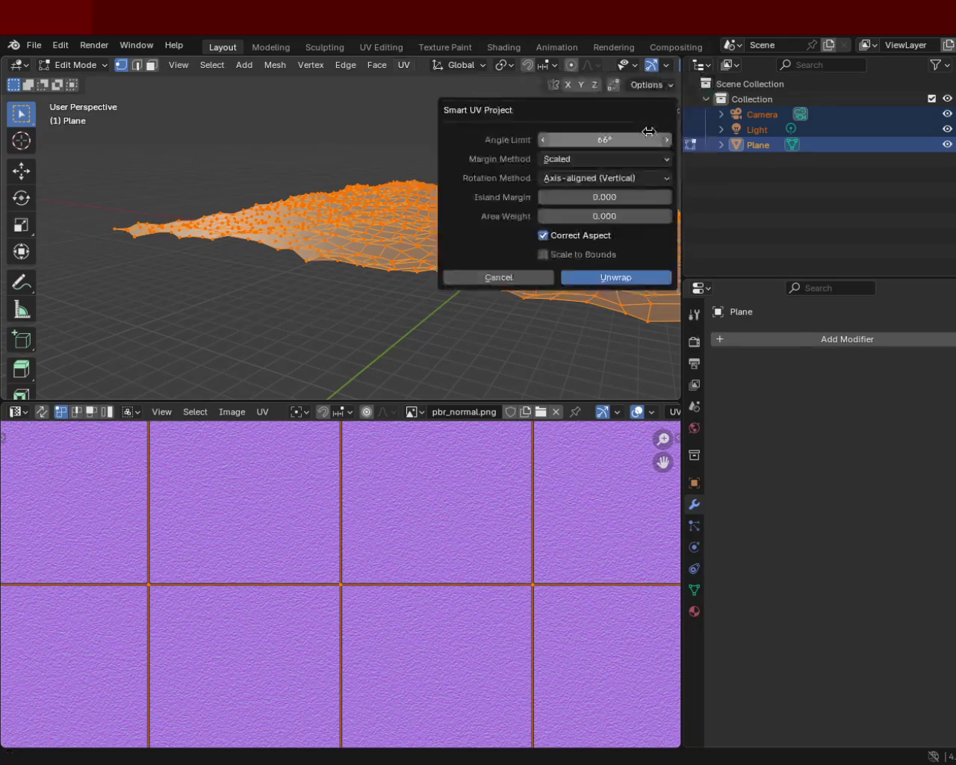
pyautogui.click(616, 277)
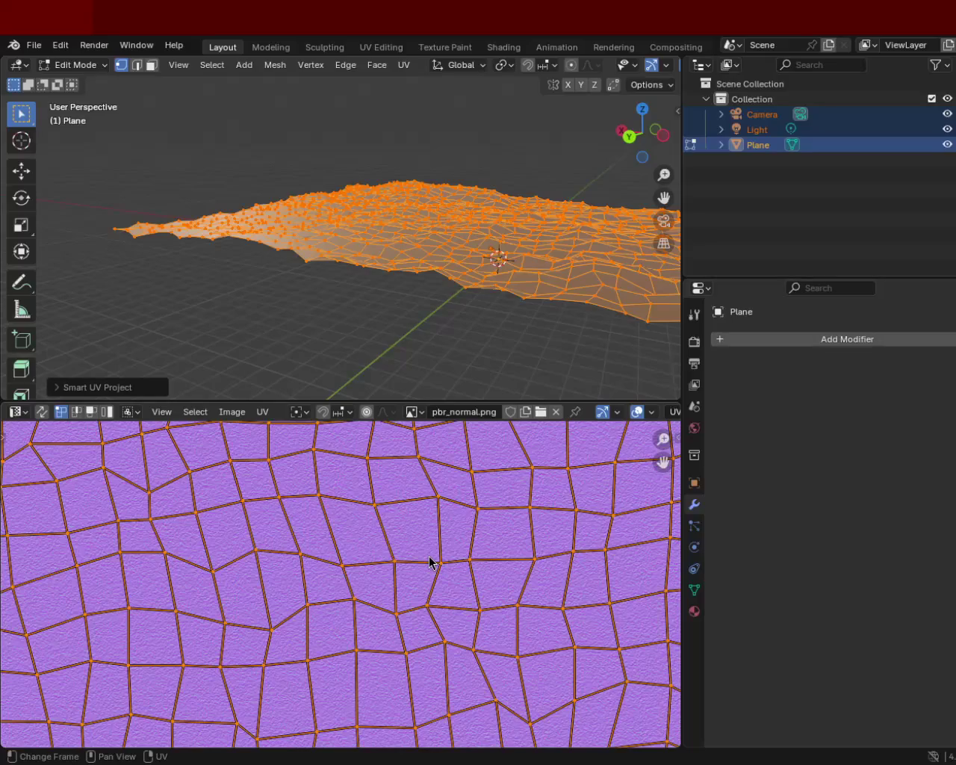
# Reselect the whole mesh and scale its UV islands up over pbr_normal.png
pyautogui.moveTo(477, 188); pyautogui.dragTo(487, 219, button='middle')
pyautogui.scroll(5, 434, 224)
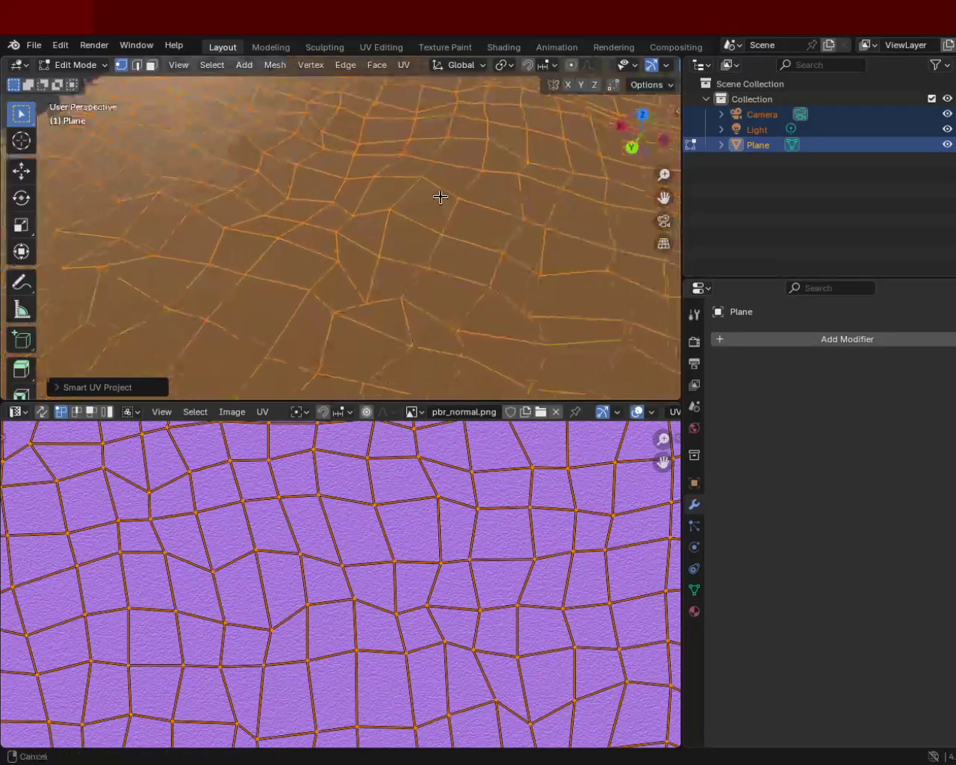
pyautogui.click(444, 205)
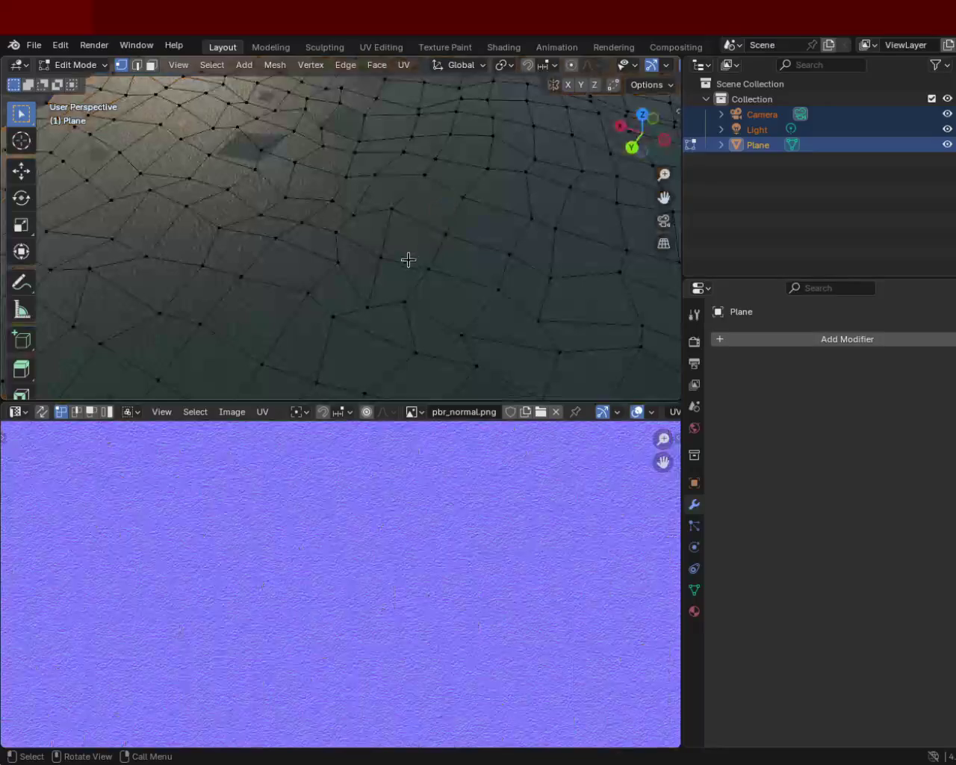
pyautogui.scroll(3, 307, 226)
pyautogui.moveTo(307, 226)
pyautogui.mouseDown(button='middle')
pyautogui.moveTo(384, 177)
pyautogui.moveTo(381, 199)
pyautogui.mouseUp(button='middle')
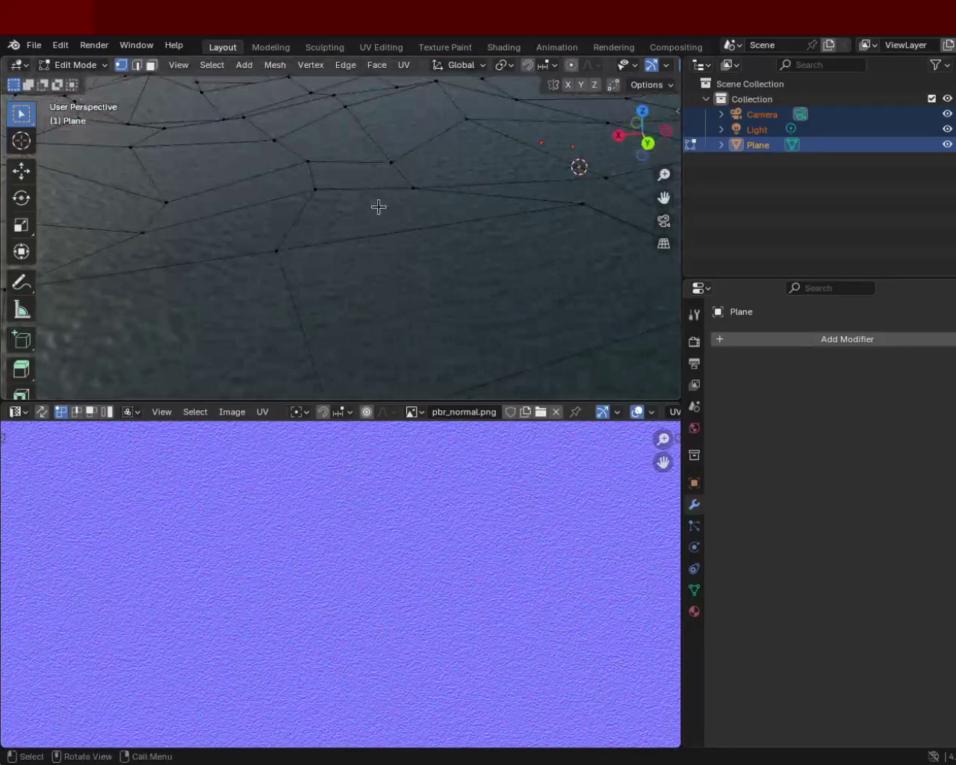
pyautogui.press('a')
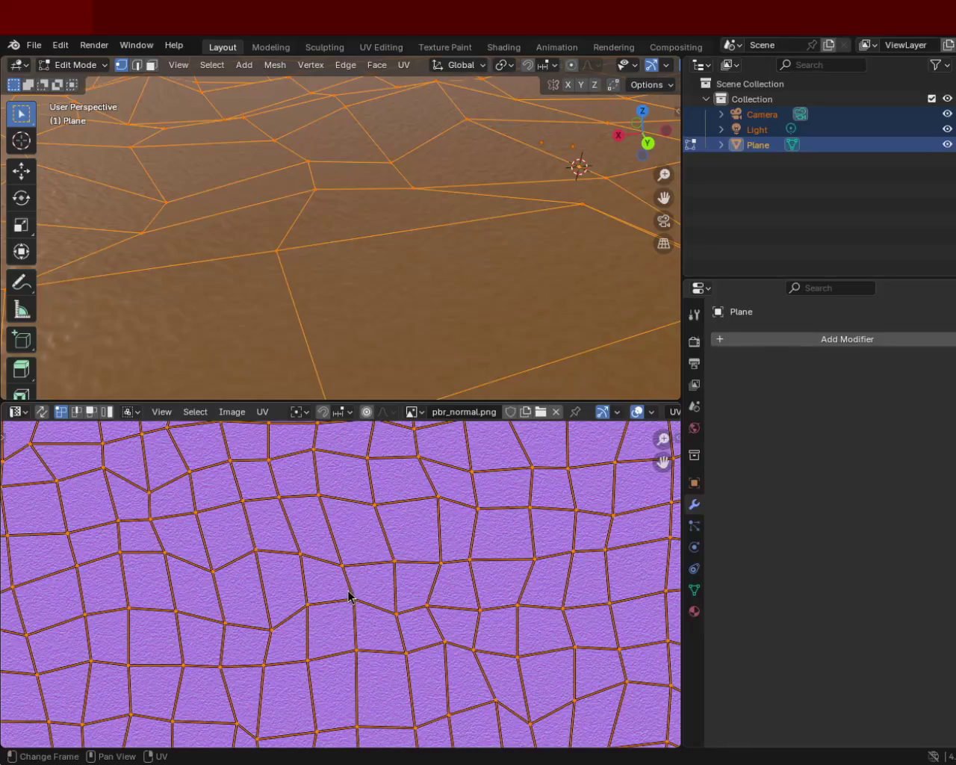
pyautogui.press('s')
pyautogui.click(440, 689)
pyautogui.moveTo(399, 299)
pyautogui.mouseDown(button='middle')
pyautogui.moveTo(429, 322)
pyautogui.moveTo(432, 310)
pyautogui.mouseUp(button='middle')
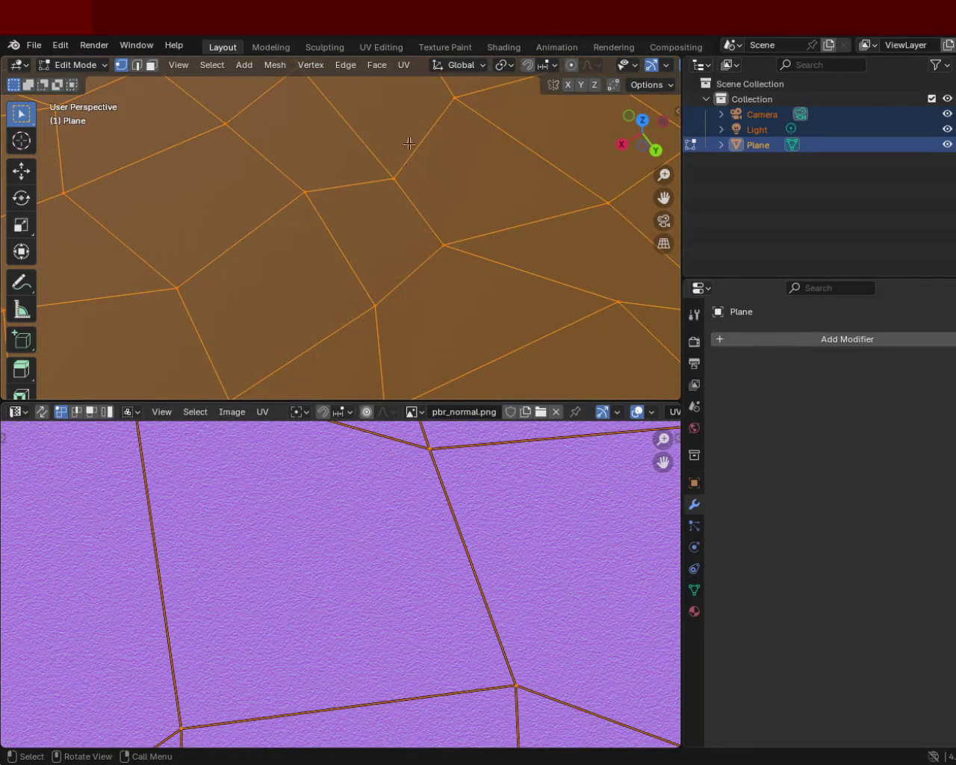
pyautogui.moveTo(682, 172); pyautogui.dragTo(792, 172)
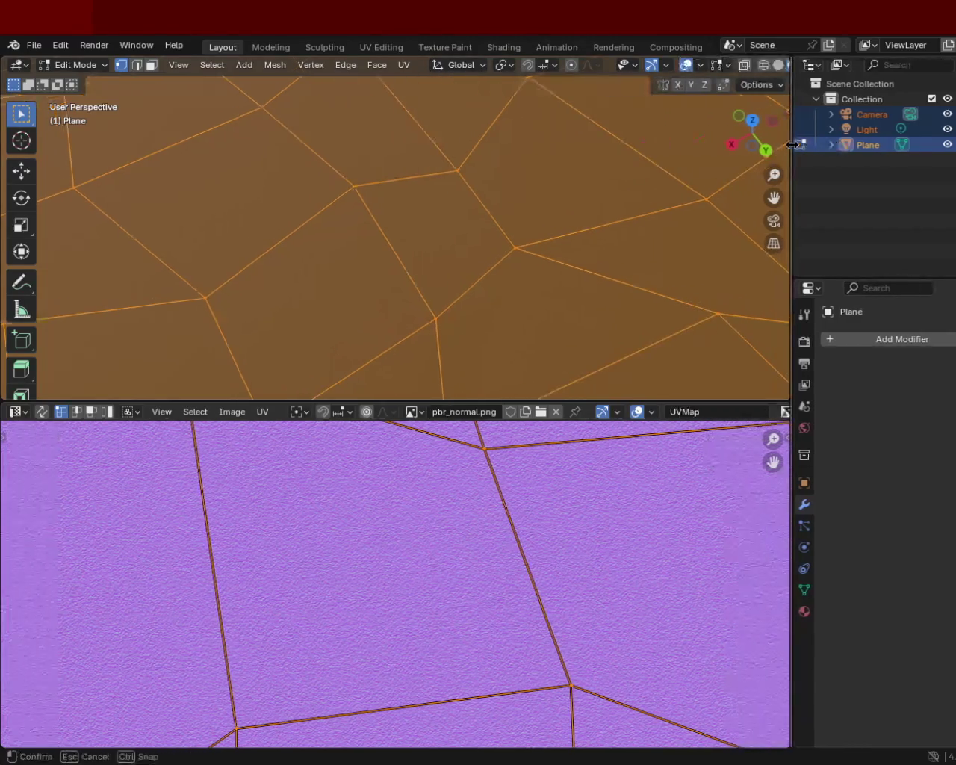
# Hide the viewport navigation gizmo and narrow the side panels to widen the editors
pyautogui.click(692, 69)
pyautogui.click(651, 67)
pyautogui.moveTo(457, 199)
pyautogui.mouseDown(button='middle')
pyautogui.moveTo(280, 124)
pyautogui.moveTo(313, 110)
pyautogui.moveTo(356, 171)
pyautogui.moveTo(681, 95)
pyautogui.mouseUp(button='middle')
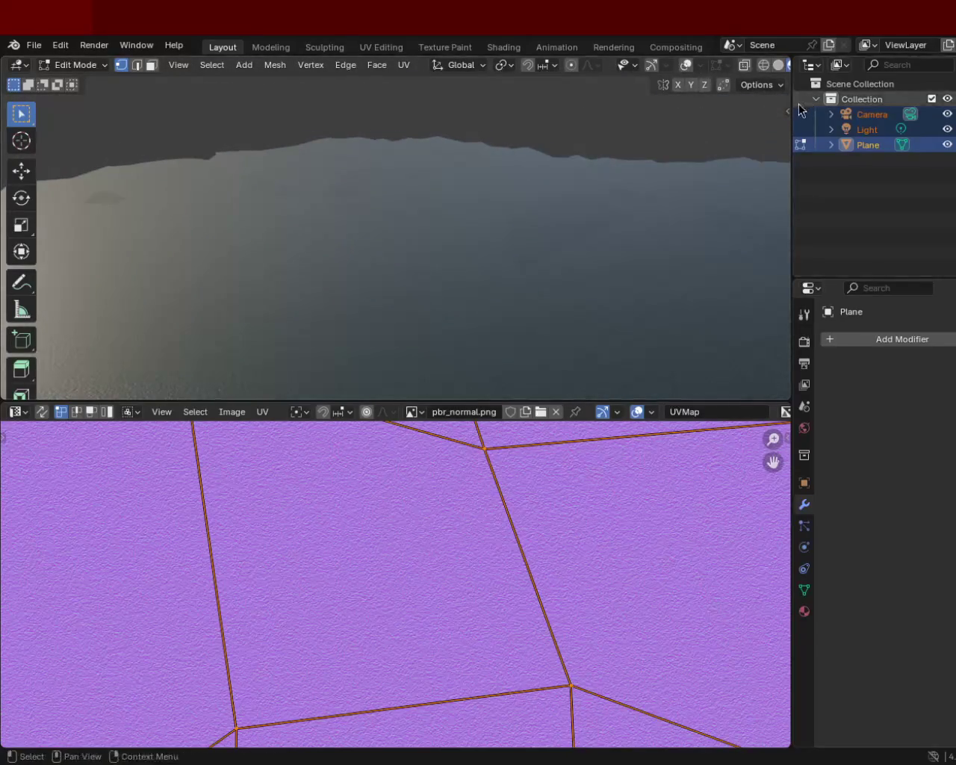
pyautogui.moveTo(793, 112); pyautogui.dragTo(840, 105)
# Preview in Rendered shading, clear the Outliner selection, and return to Material Preview
pyautogui.click(812, 65)
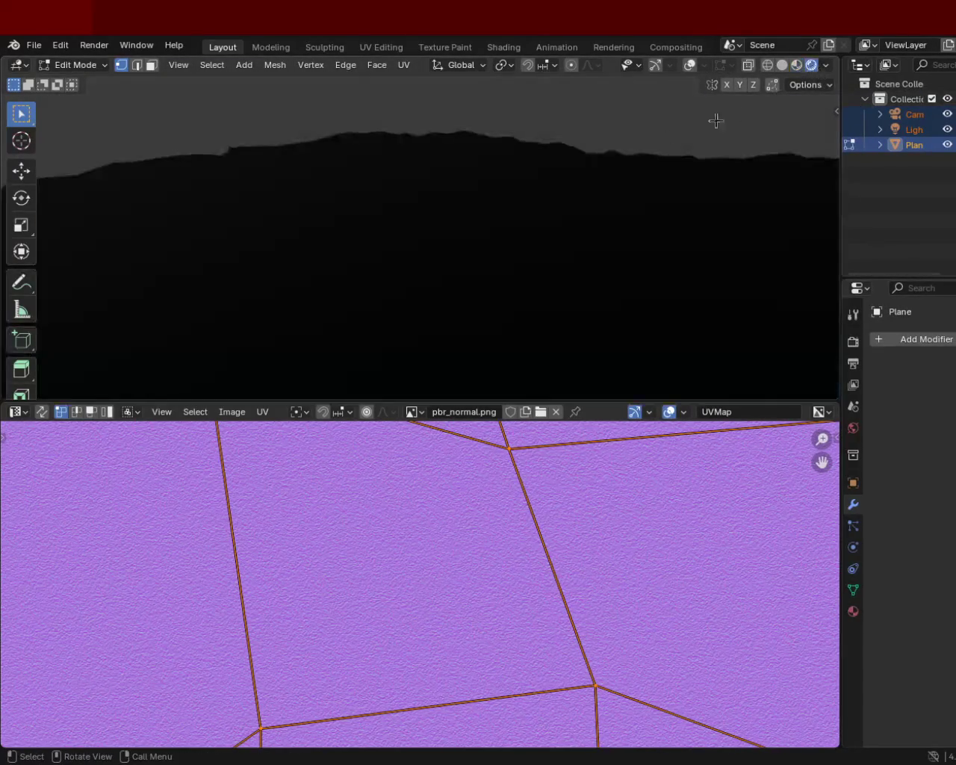
pyautogui.moveTo(546, 218)
pyautogui.mouseDown(button='middle')
pyautogui.moveTo(545, 177)
pyautogui.moveTo(531, 197)
pyautogui.mouseUp(button='middle')
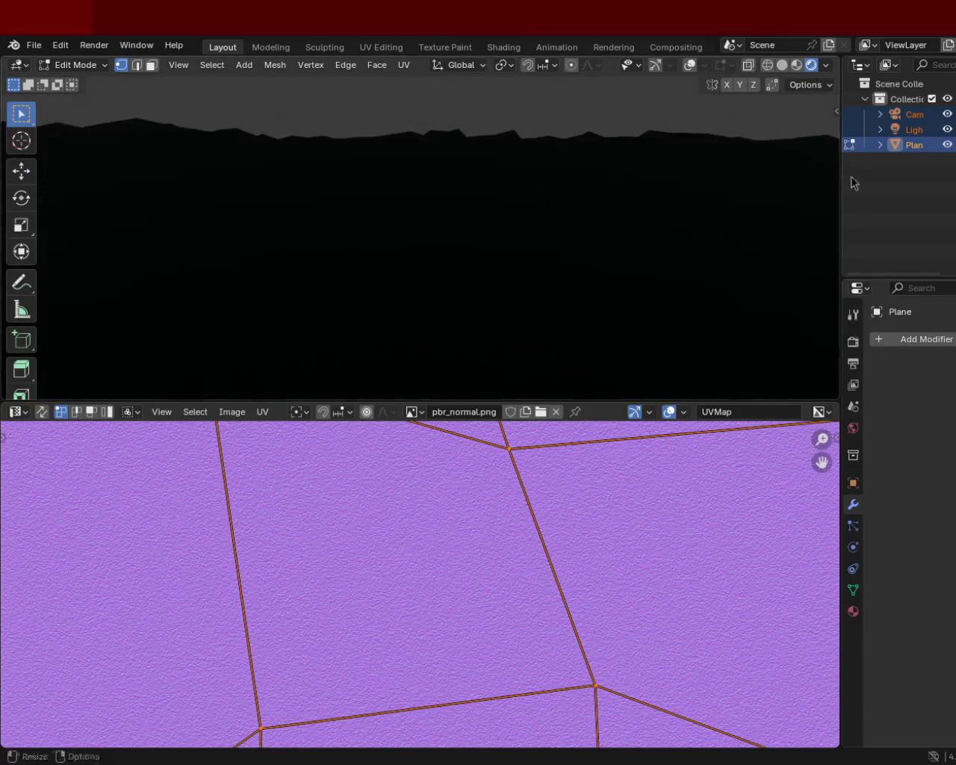
pyautogui.click(889, 177)
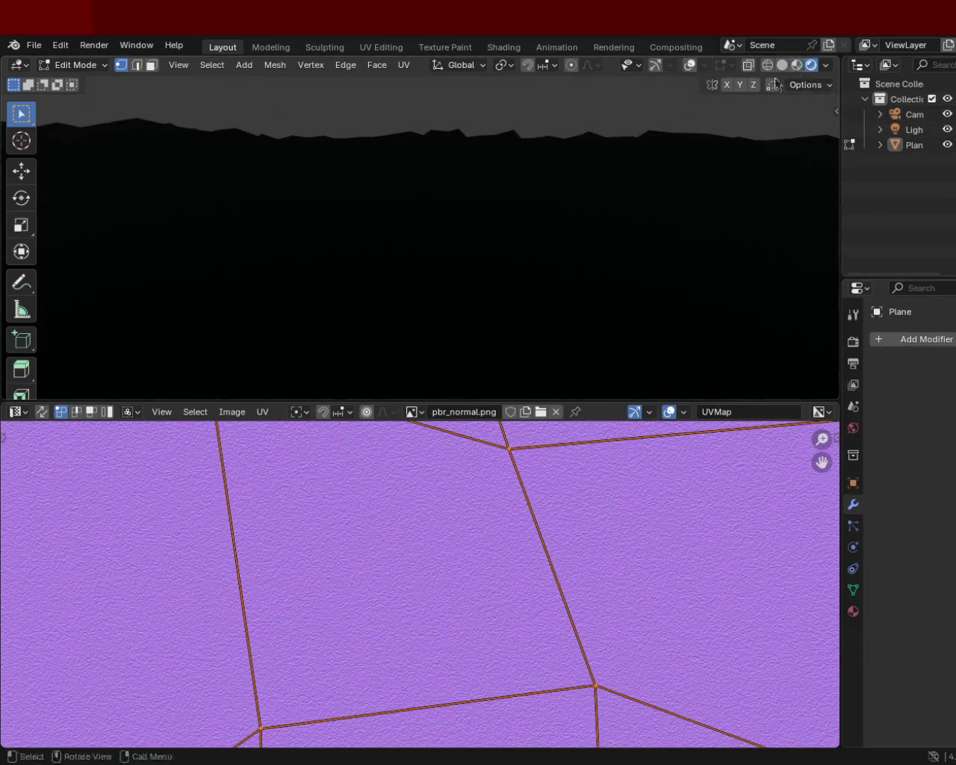
pyautogui.click(796, 65)
pyautogui.moveTo(433, 132)
pyautogui.mouseDown(button='middle')
pyautogui.moveTo(363, 244)
pyautogui.moveTo(391, 163)
pyautogui.moveTo(465, 213)
pyautogui.moveTo(435, 184)
pyautogui.mouseUp(button='middle')
pyautogui.moveTo(485, 291)
pyautogui.mouseDown(button='middle')
pyautogui.moveTo(429, 211)
pyautogui.moveTo(493, 210)
pyautogui.mouseUp(button='middle')
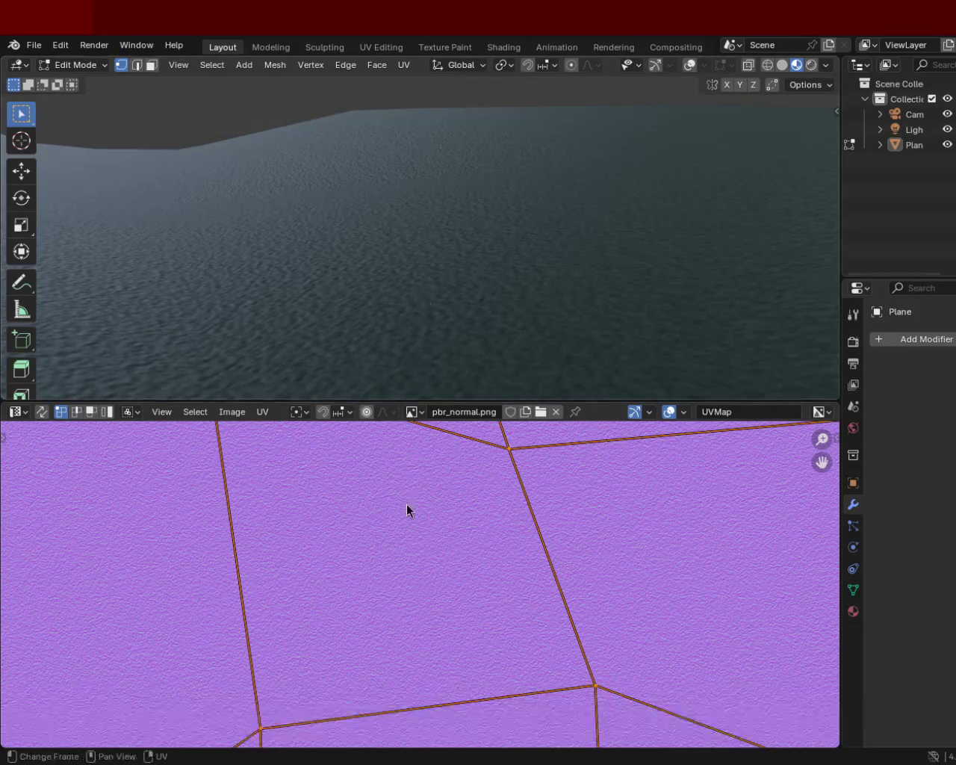
# Scale the terrain UVs twice, to about -6.9, then view the result in Rendered shading
pyautogui.press('s')
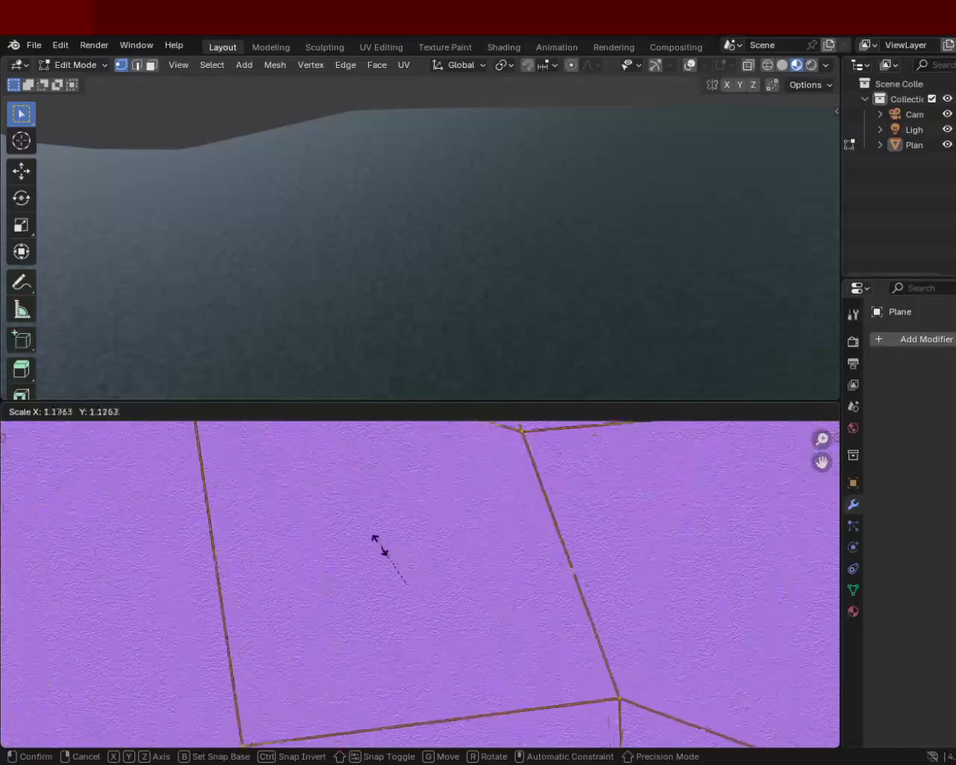
pyautogui.click(225, 509)
pyautogui.moveTo(412, 231)
pyautogui.mouseDown(button='middle')
pyautogui.moveTo(449, 215)
pyautogui.moveTo(411, 209)
pyautogui.moveTo(355, 237)
pyautogui.moveTo(372, 218)
pyautogui.moveTo(401, 264)
pyautogui.moveTo(420, 209)
pyautogui.mouseUp(button='middle')
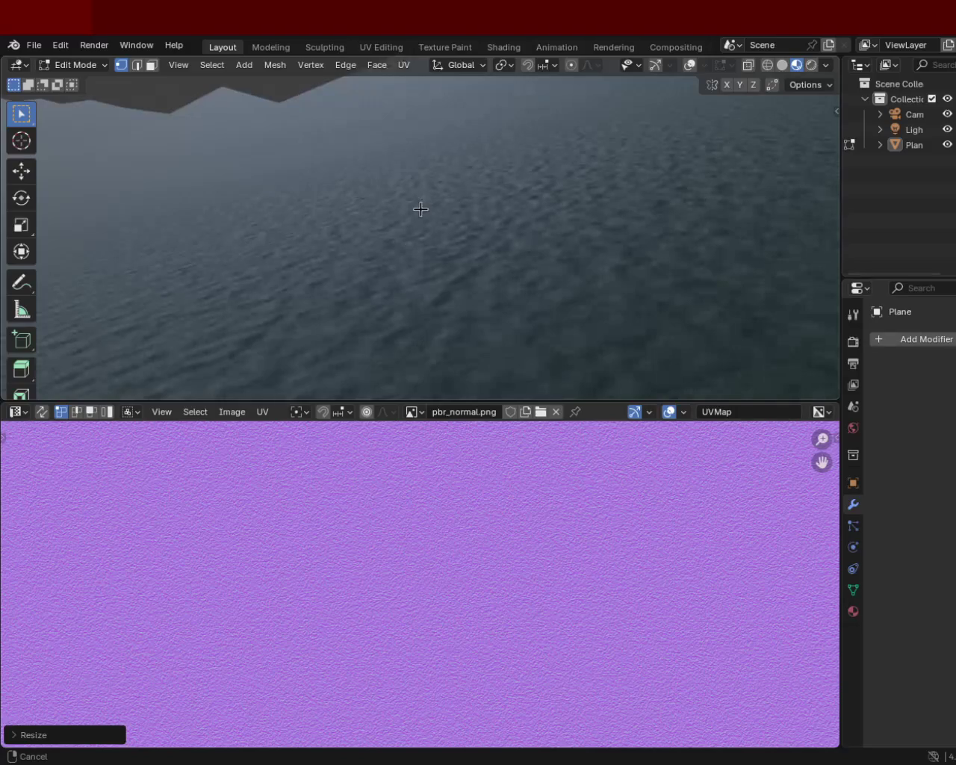
pyautogui.press('s')
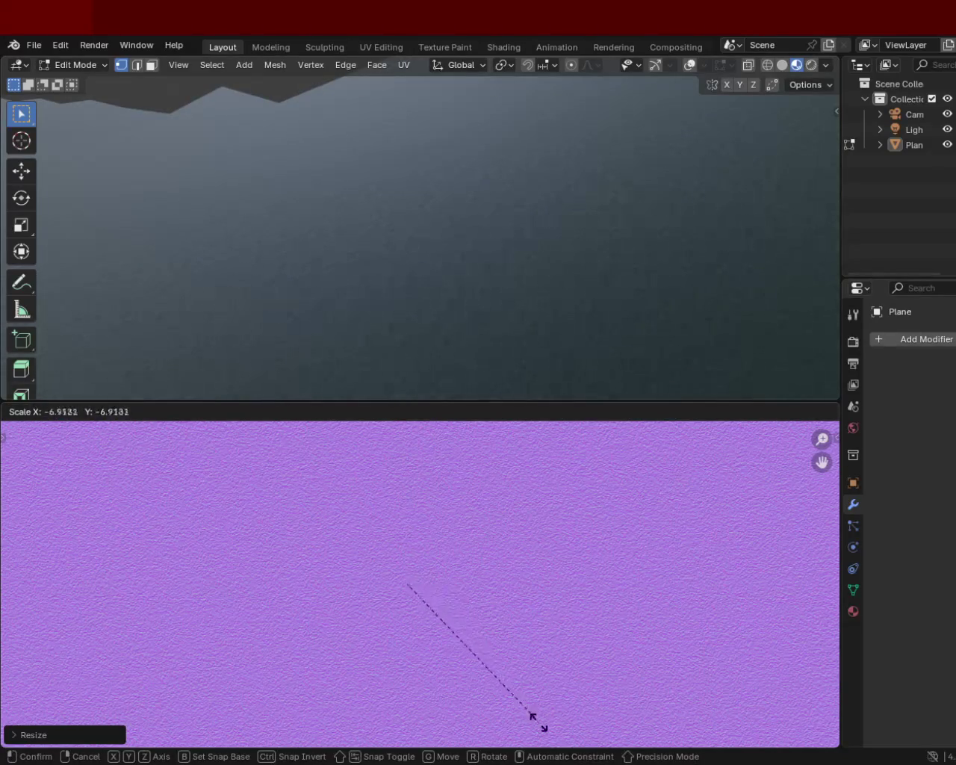
pyautogui.click(585, 451)
pyautogui.moveTo(555, 109)
pyautogui.mouseDown(button='middle')
pyautogui.moveTo(503, 251)
pyautogui.moveTo(519, 209)
pyautogui.moveTo(510, 246)
pyautogui.mouseUp(button='middle')
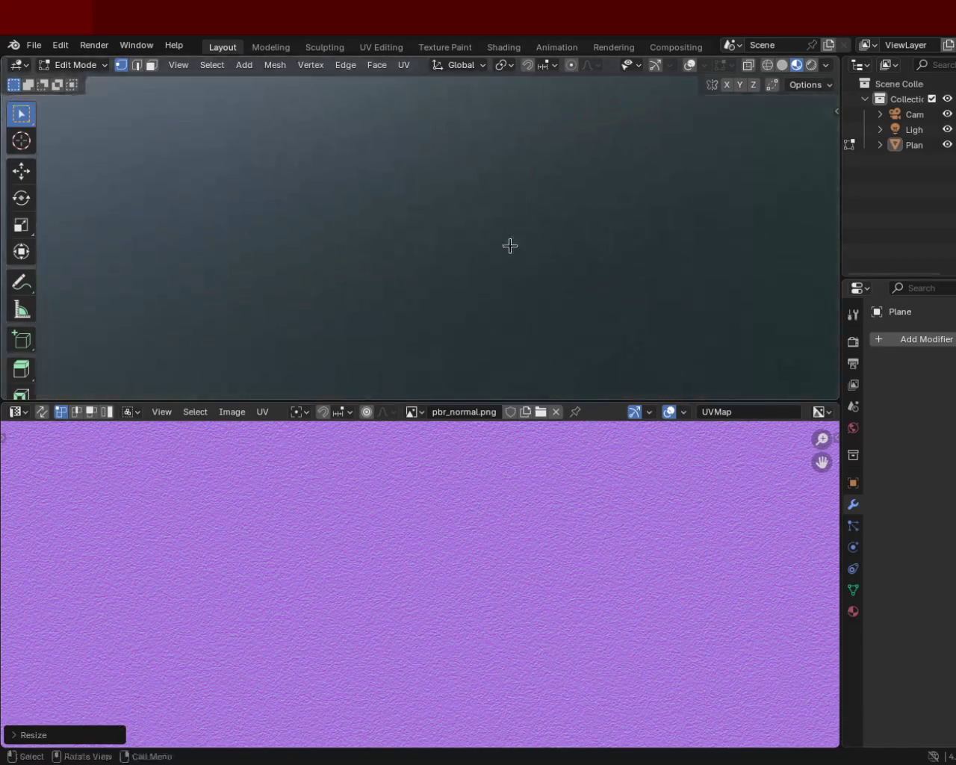
pyautogui.moveTo(440, 202)
pyautogui.mouseDown(button='middle')
pyautogui.moveTo(468, 178)
pyautogui.moveTo(479, 198)
pyautogui.mouseUp(button='middle')
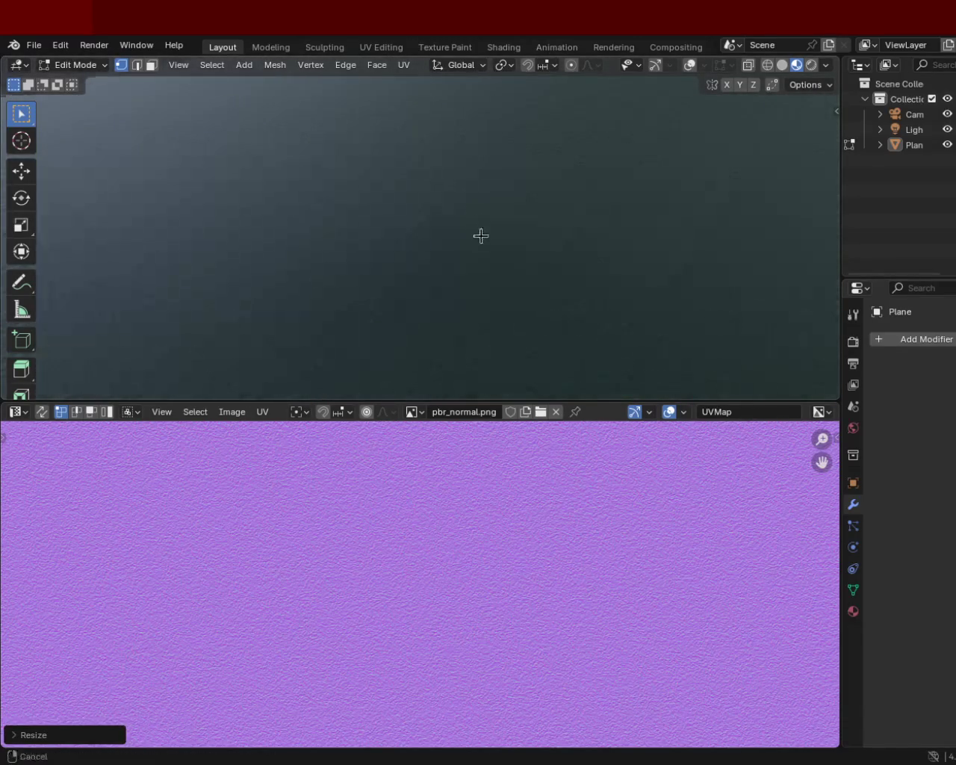
pyautogui.click(808, 64)
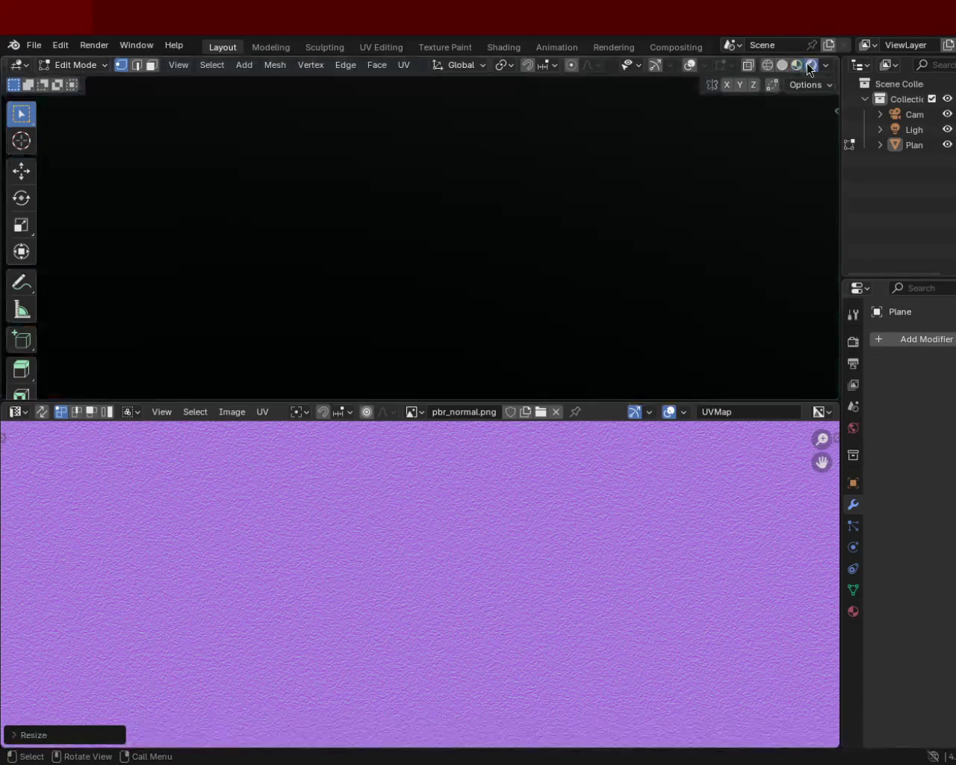
# Switch back to Object Mode and open the Add menu's list of light types
pyautogui.press('Tab')
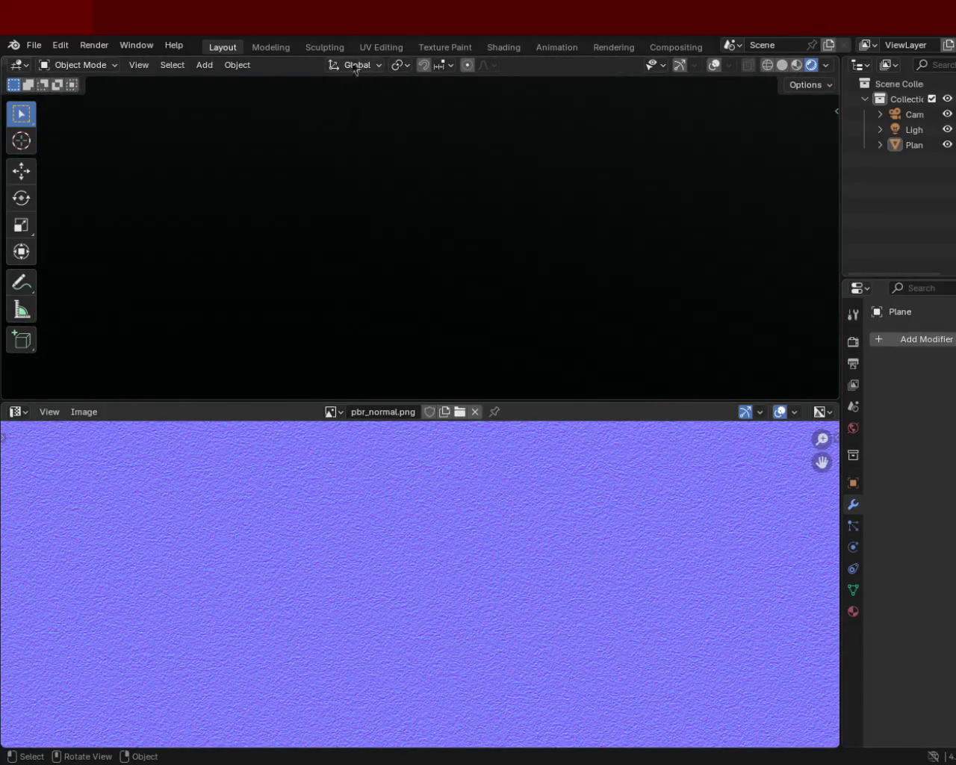
pyautogui.click(251, 68)
pyautogui.click(205, 66)
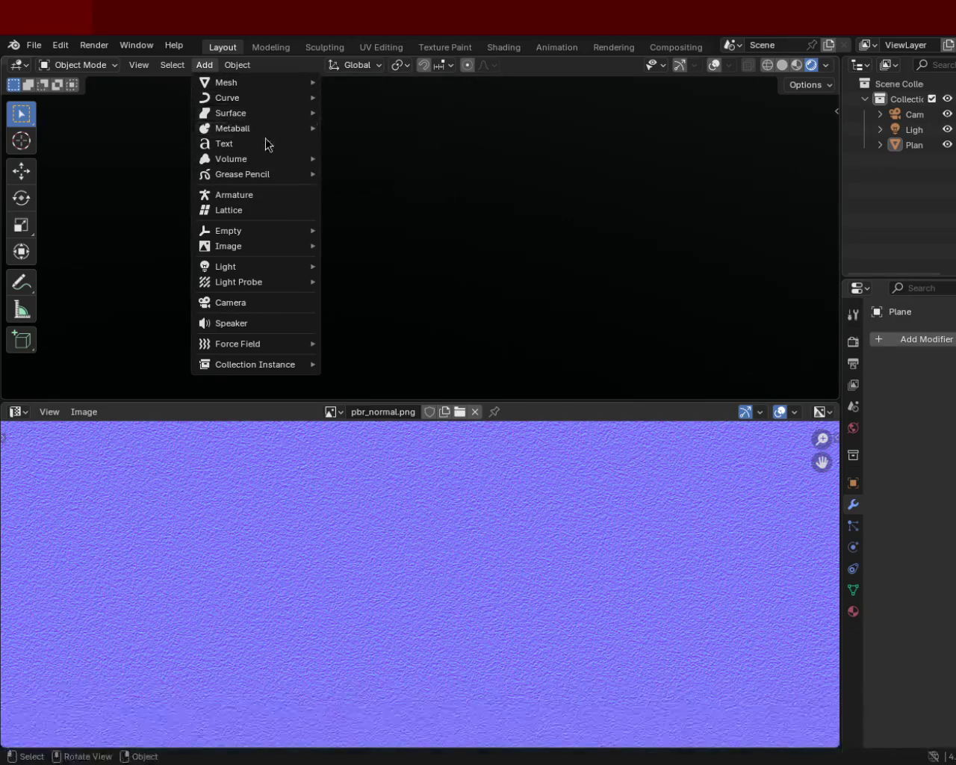
pyautogui.moveTo(225, 266)
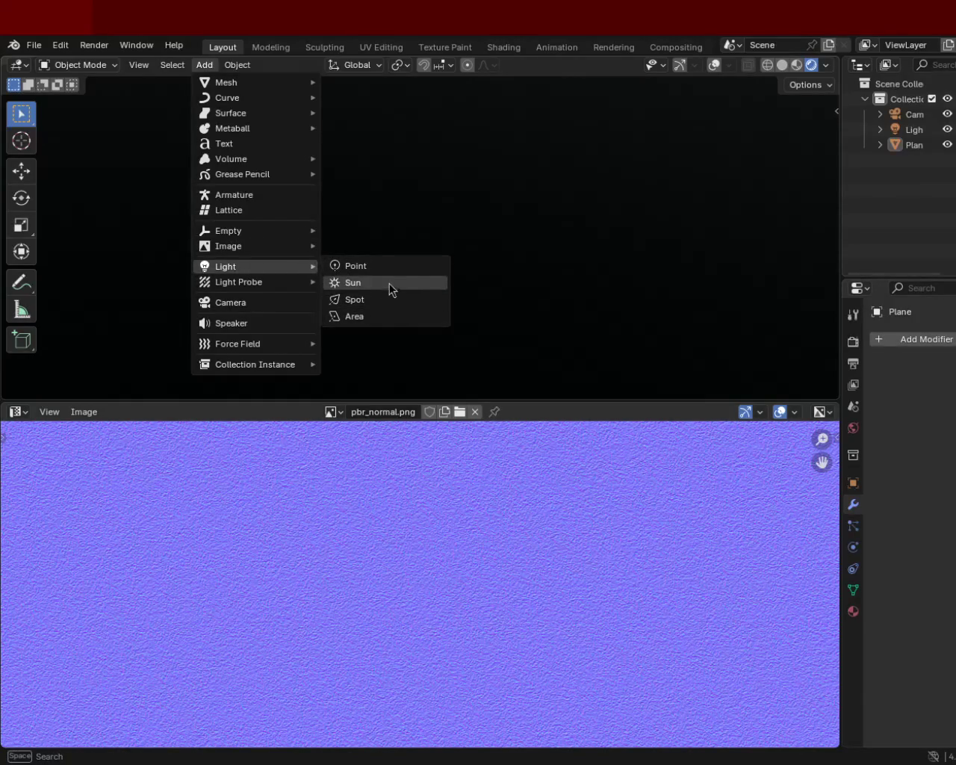
# Add a Sun lamp, select the Move tool, and turn overlays and gizmos back on
pyautogui.click(389, 284)
pyautogui.moveTo(420, 249)
pyautogui.mouseDown(button='middle')
pyautogui.moveTo(374, 184)
pyautogui.moveTo(375, 237)
pyautogui.mouseUp(button='middle')
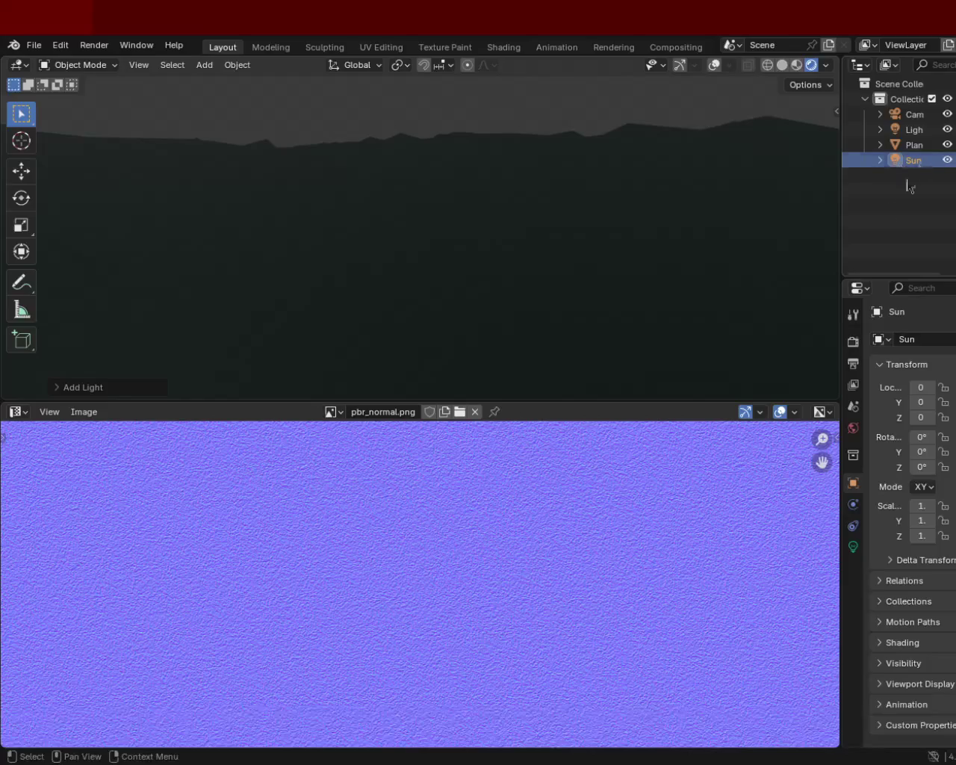
pyautogui.click(22, 172)
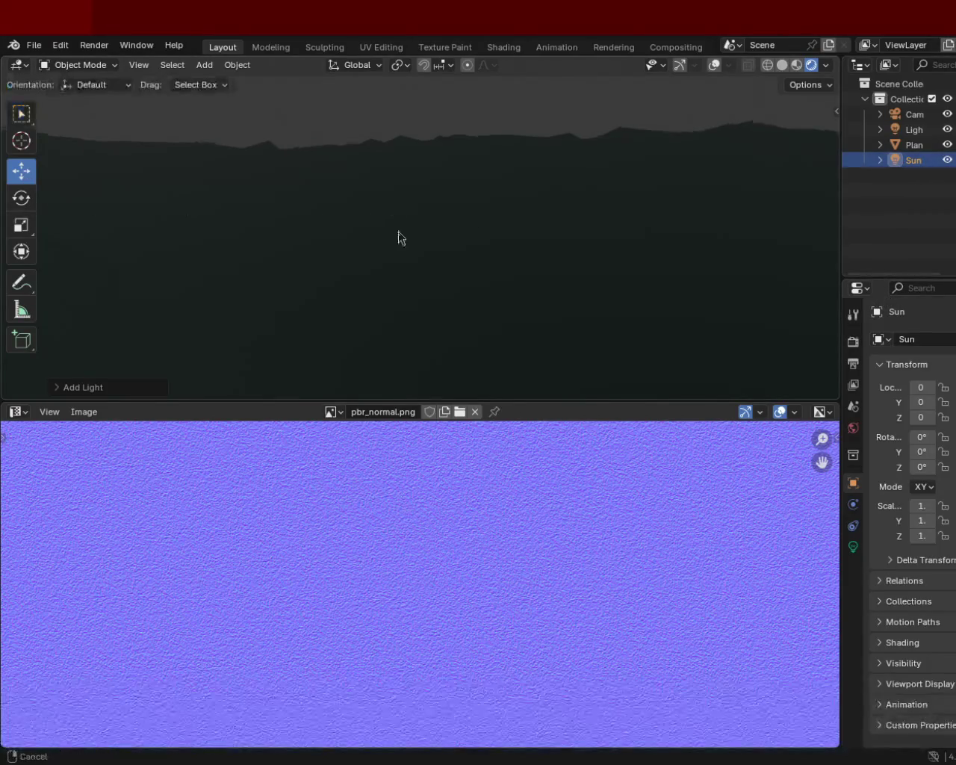
pyautogui.moveTo(396, 229); pyautogui.dragTo(416, 200, button='middle')
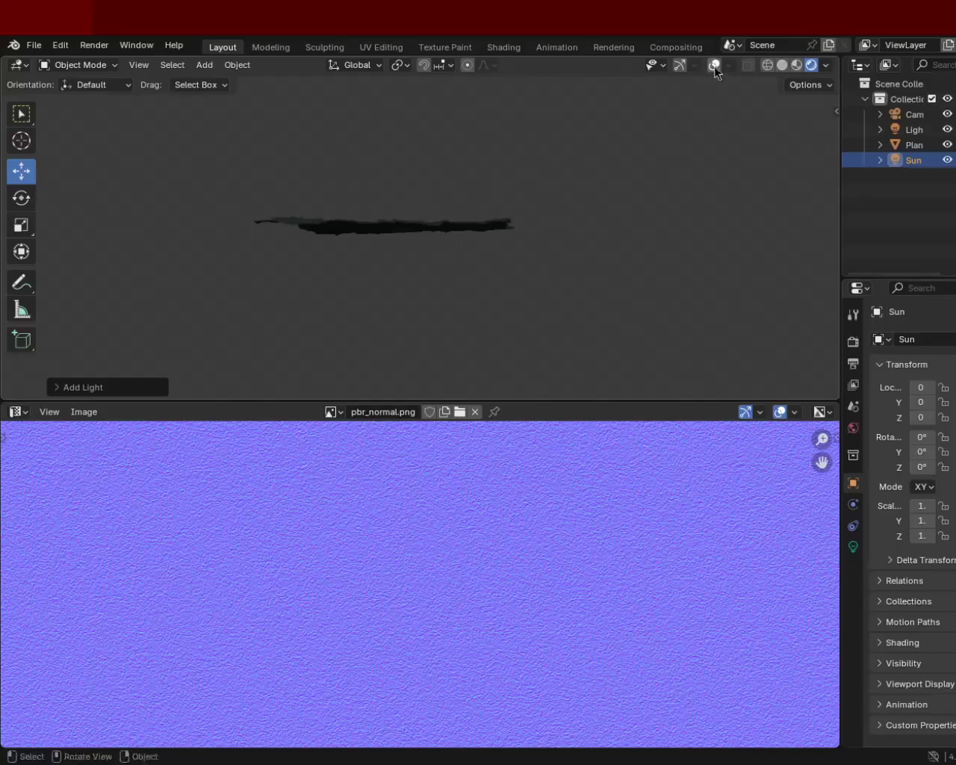
pyautogui.click(714, 67)
pyautogui.click(683, 67)
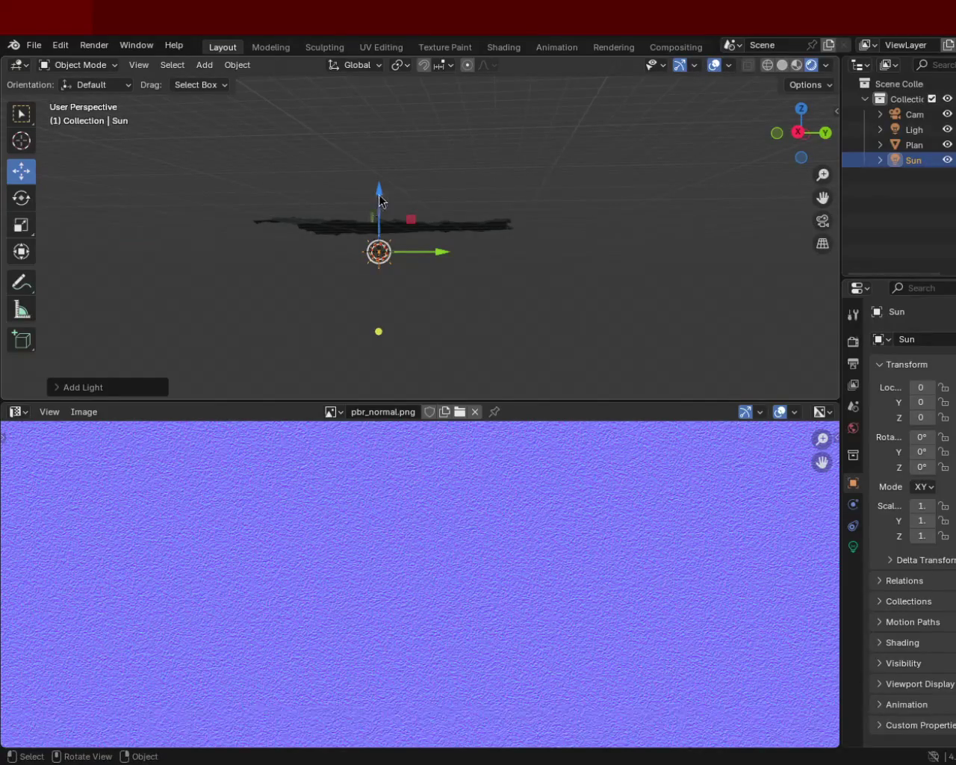
# Raise the Sun lamp to Z 1 above the terrain and show its light properties
pyautogui.moveTo(379, 200); pyautogui.dragTo(389, 101)
pyautogui.moveTo(389, 101)
pyautogui.mouseDown(button='middle')
pyautogui.moveTo(434, 234)
pyautogui.moveTo(422, 194)
pyautogui.moveTo(578, 304)
pyautogui.mouseUp(button='middle')
pyautogui.click(852, 547)
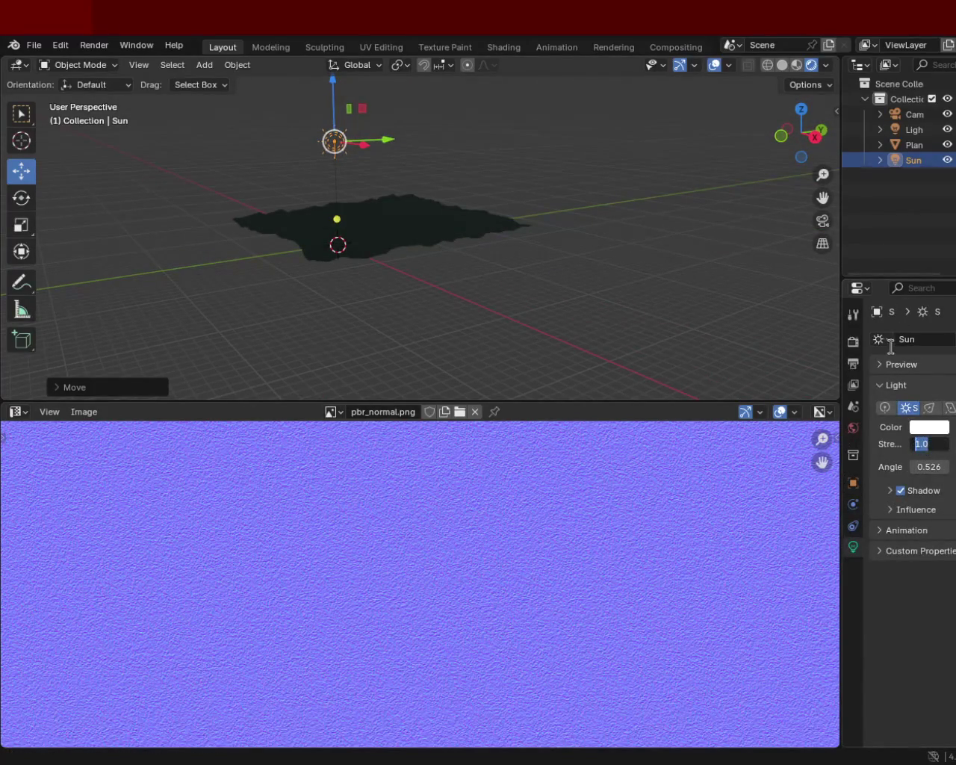
# Set the Sun strength to 3 and zoom in to inspect the lit terrain
pyautogui.write('3')
pyautogui.press('Return')
pyautogui.moveTo(585, 211)
pyautogui.keyDown('ctrl'); pyautogui.mouseDown(button='middle')
pyautogui.moveTo(415, 209)
pyautogui.moveTo(427, 156)
pyautogui.mouseUp(button='middle'); pyautogui.keyUp('ctrl')
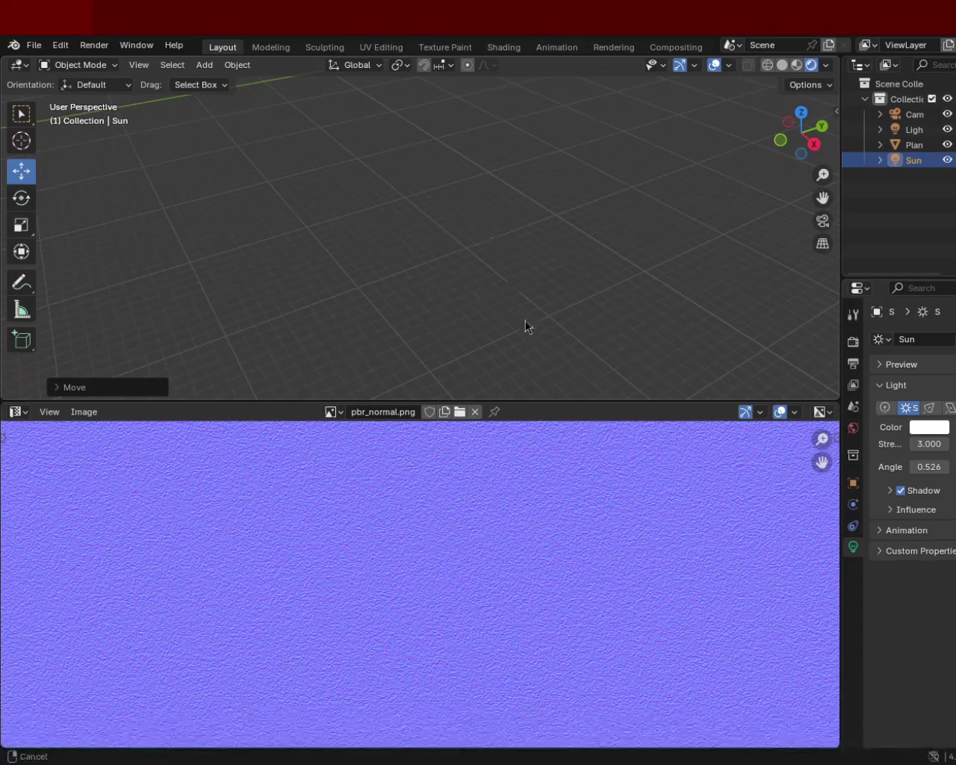
pyautogui.keyDown('ctrl'); pyautogui.moveTo(508, 234); pyautogui.dragTo(518, 254, button='middle'); pyautogui.keyUp('ctrl')
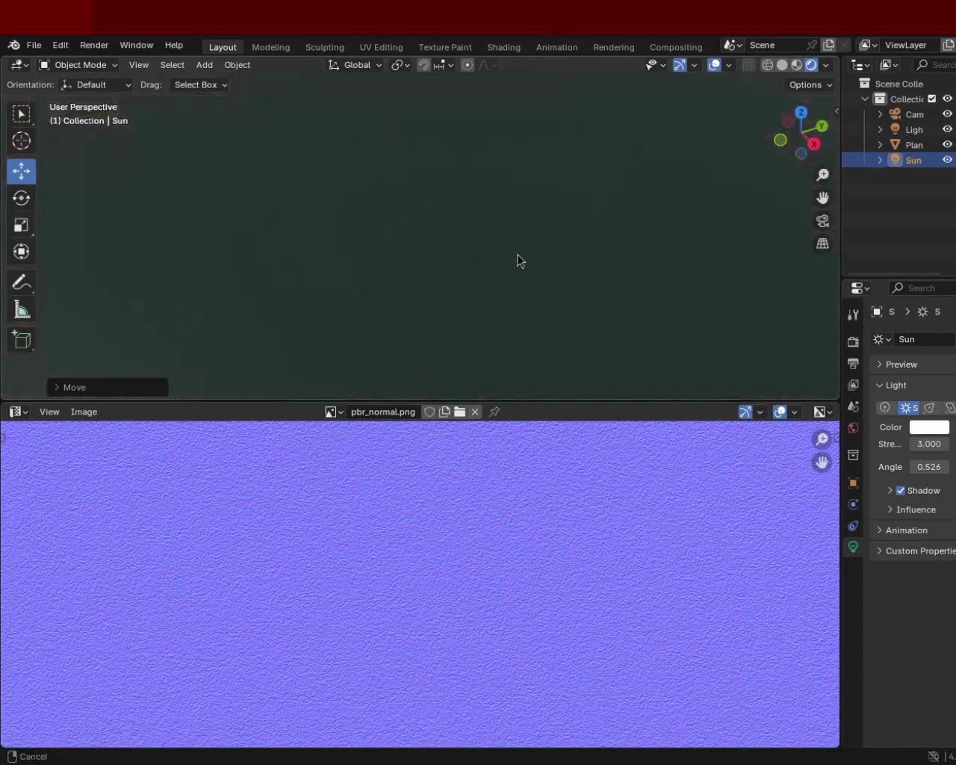
pyautogui.moveTo(508, 200)
pyautogui.mouseDown(button='middle')
pyautogui.moveTo(506, 183)
pyautogui.moveTo(514, 228)
pyautogui.mouseUp(button='middle')
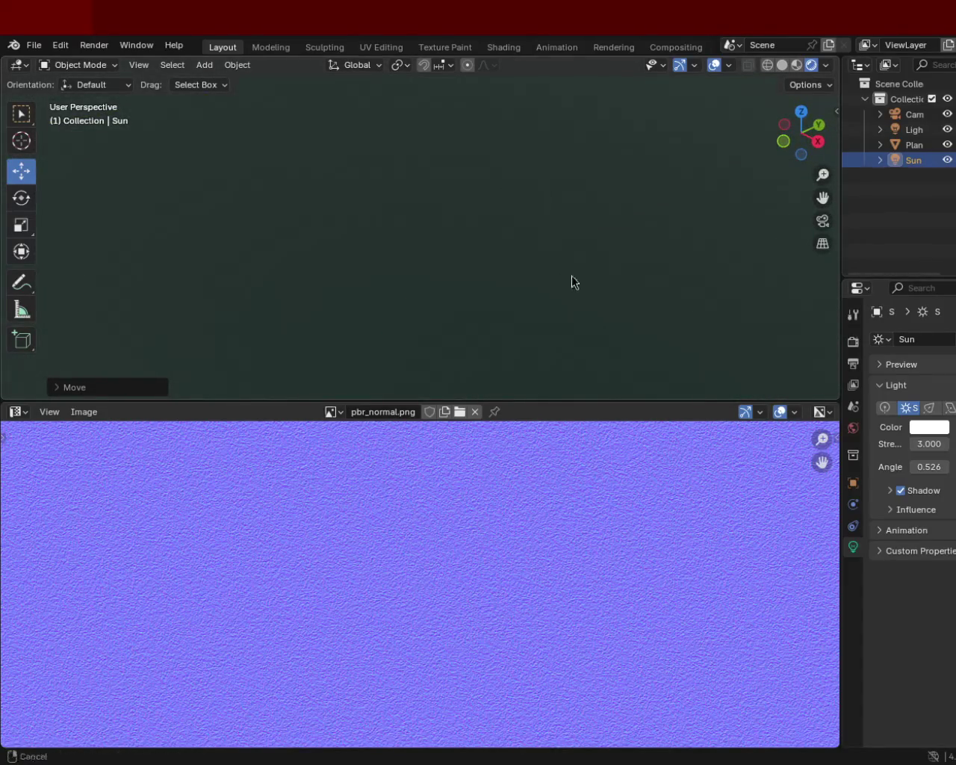
pyautogui.keyDown('ctrl'); pyautogui.moveTo(574, 280); pyautogui.dragTo(516, 160, button='middle'); pyautogui.keyUp('ctrl')
pyautogui.scroll(-3, 523, 187)
pyautogui.scroll(2, 515, 198)
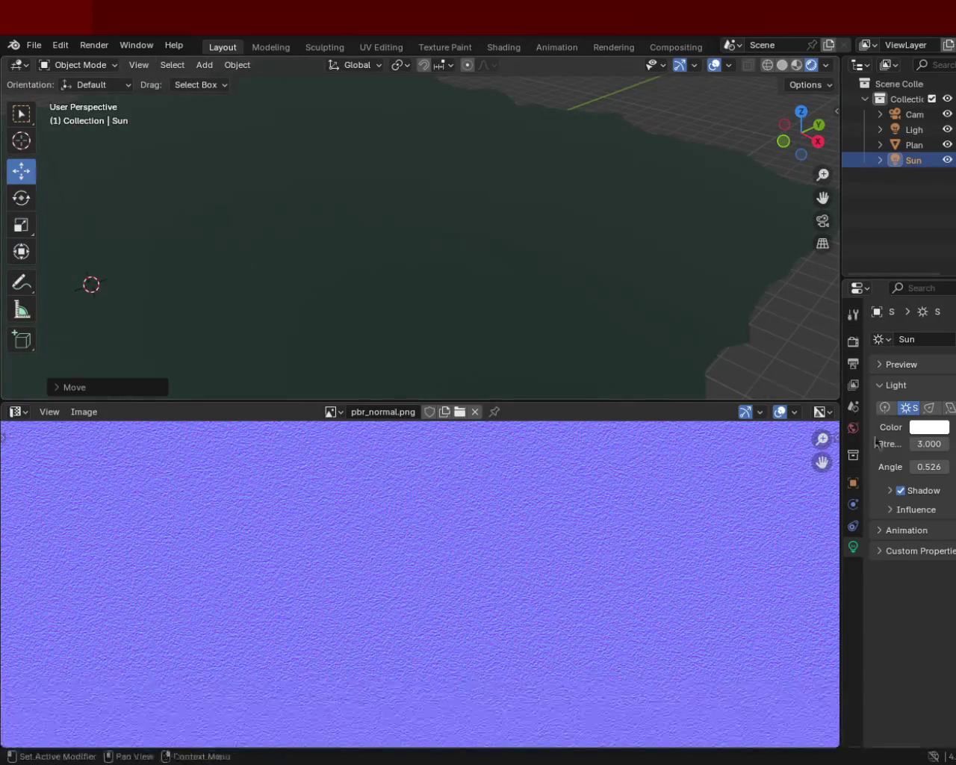
# Raise the Sun strength to 10 and orbit around the brightly lit plane
pyautogui.write('10')
pyautogui.press('Return')
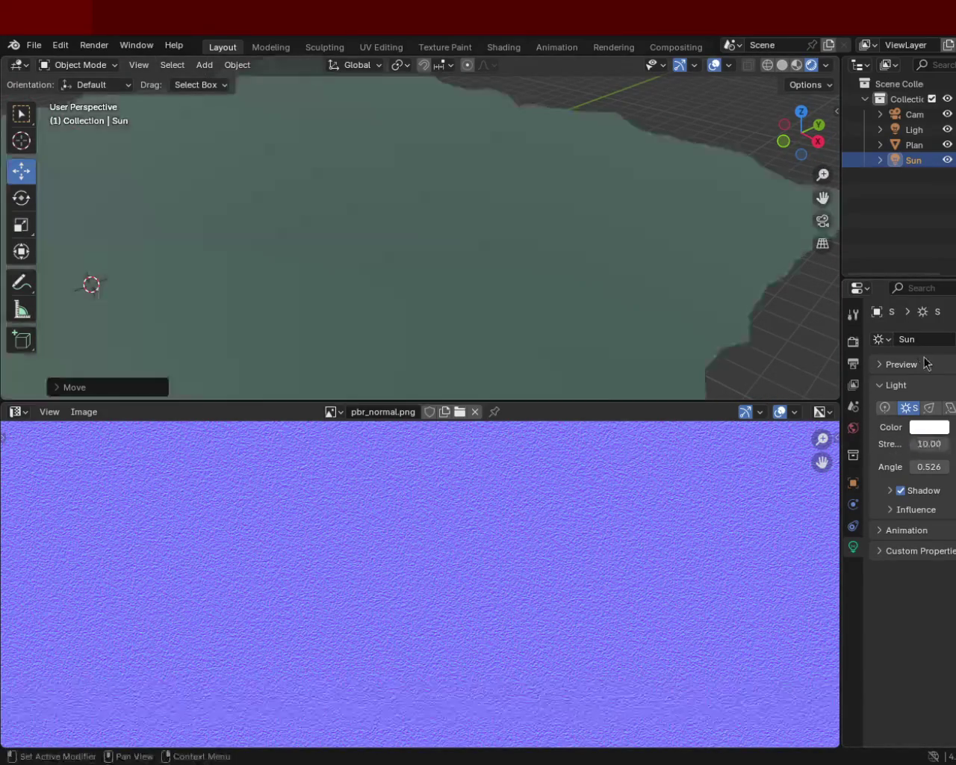
pyautogui.moveTo(665, 235)
pyautogui.mouseDown(button='middle')
pyautogui.moveTo(389, 305)
pyautogui.moveTo(385, 217)
pyautogui.moveTo(374, 208)
pyautogui.mouseUp(button='middle')
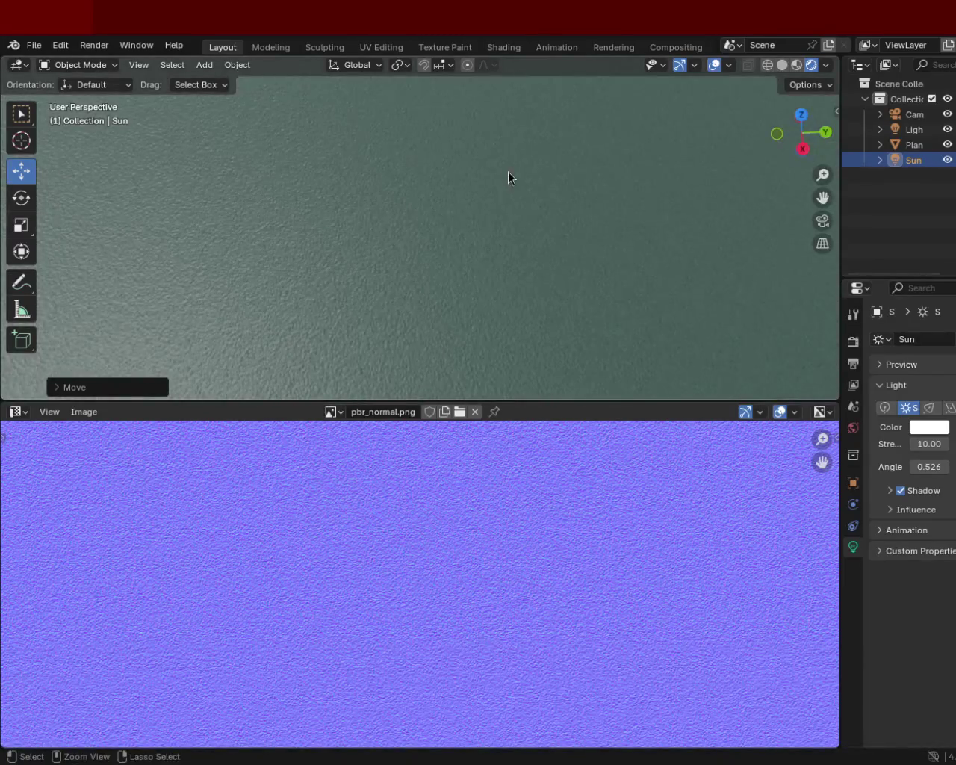
pyautogui.moveTo(508, 173); pyautogui.dragTo(517, 299, button='middle')
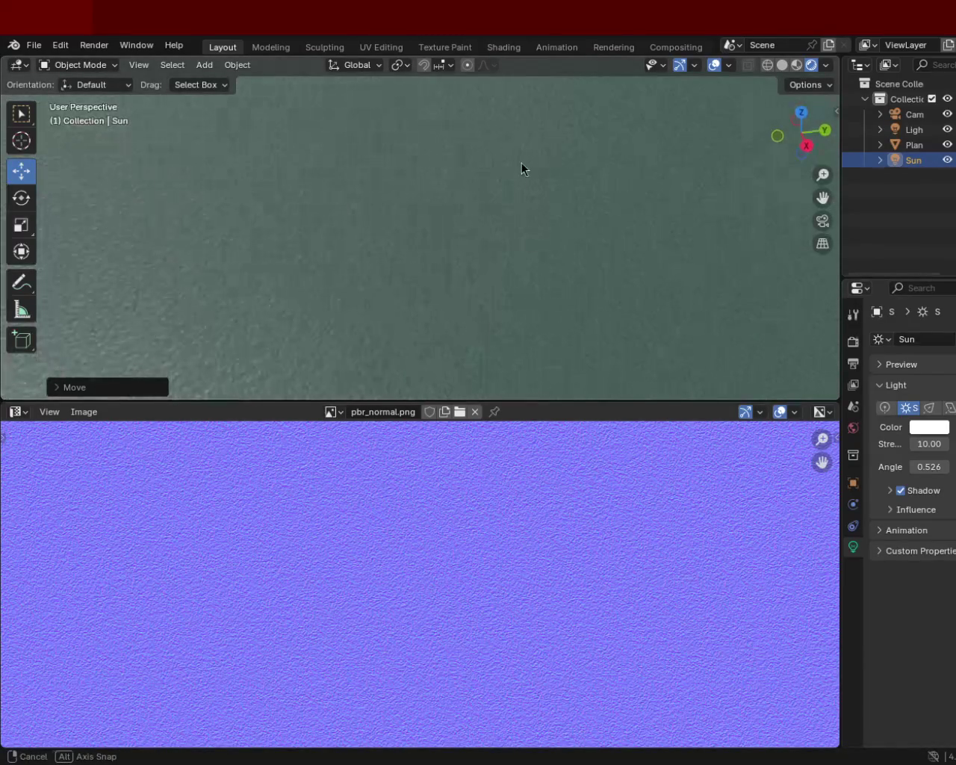
pyautogui.moveTo(479, 225)
pyautogui.mouseDown(button='middle')
pyautogui.moveTo(466, 198)
pyautogui.moveTo(471, 226)
pyautogui.moveTo(471, 169)
pyautogui.moveTo(475, 176)
pyautogui.moveTo(455, 147)
pyautogui.moveTo(496, 264)
pyautogui.moveTo(478, 214)
pyautogui.moveTo(668, 250)
pyautogui.moveTo(625, 254)
pyautogui.moveTo(384, 214)
pyautogui.moveTo(450, 241)
pyautogui.moveTo(451, 232)
pyautogui.mouseUp(button='middle')
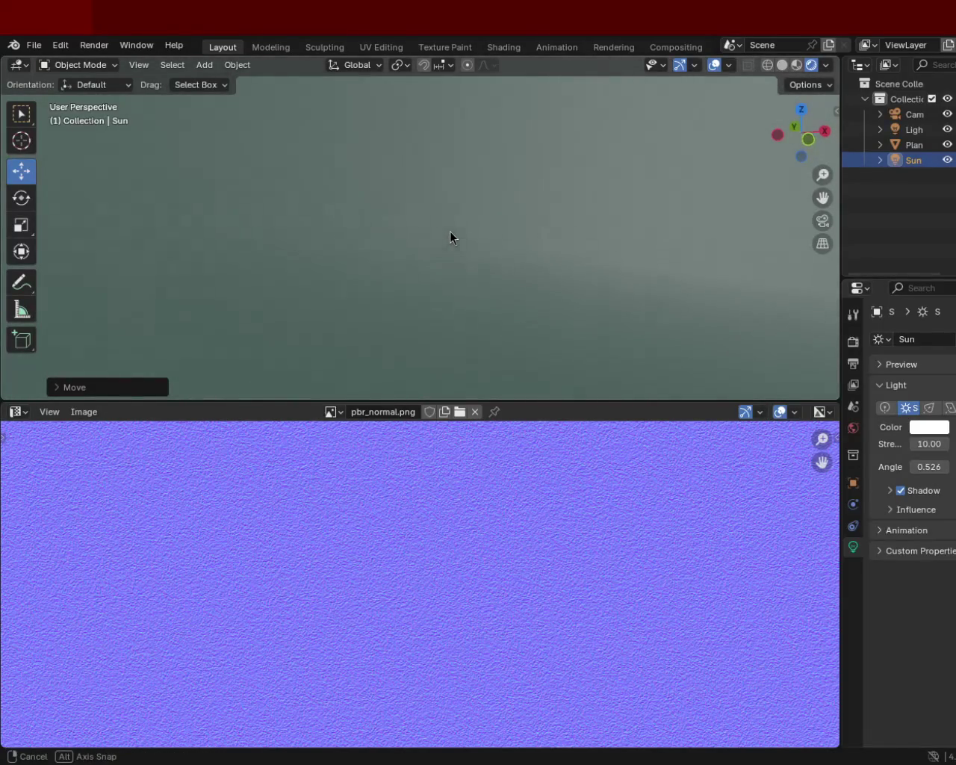
# Settle on a Sun strength of 2
pyautogui.click(933, 439)
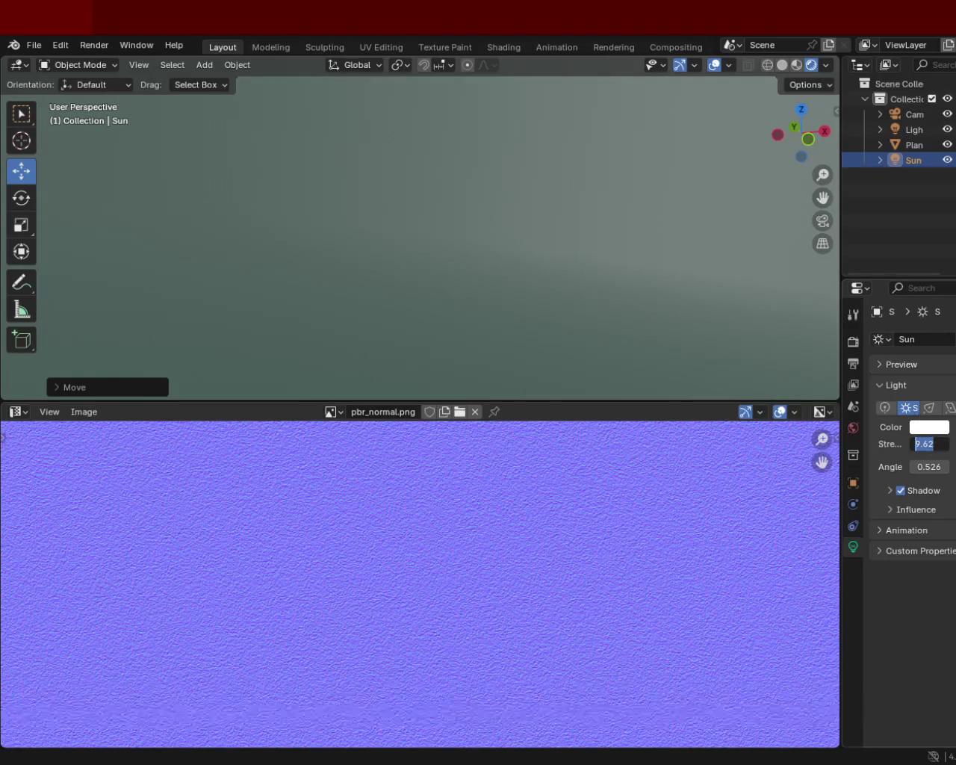
pyautogui.write('2')
pyautogui.press('Return')
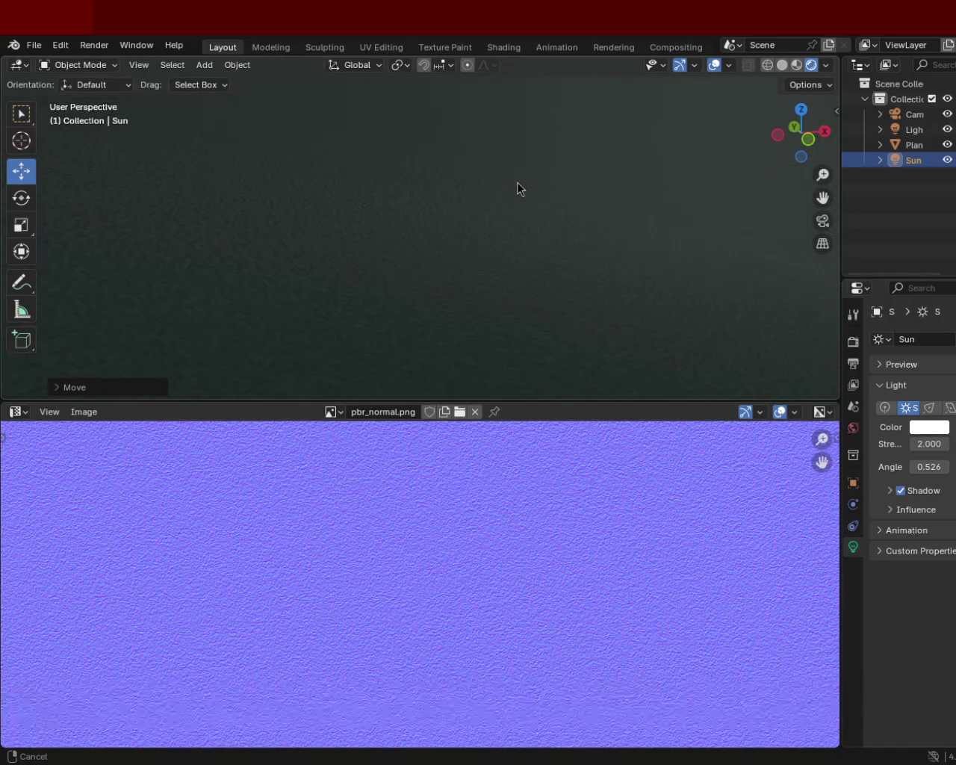
# Orbit around the scene until the dark terrain and the Sun above it are in view
pyautogui.moveTo(518, 181); pyautogui.dragTo(208, 169, button='middle')
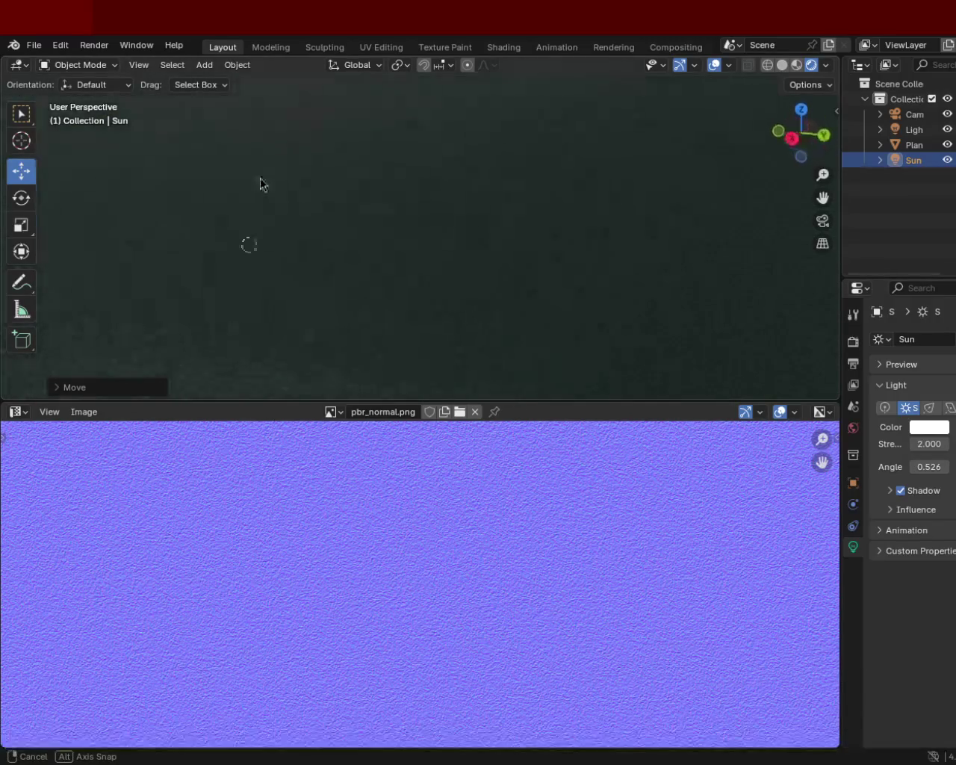
pyautogui.moveTo(207, 169); pyautogui.dragTo(349, 139, button='middle')
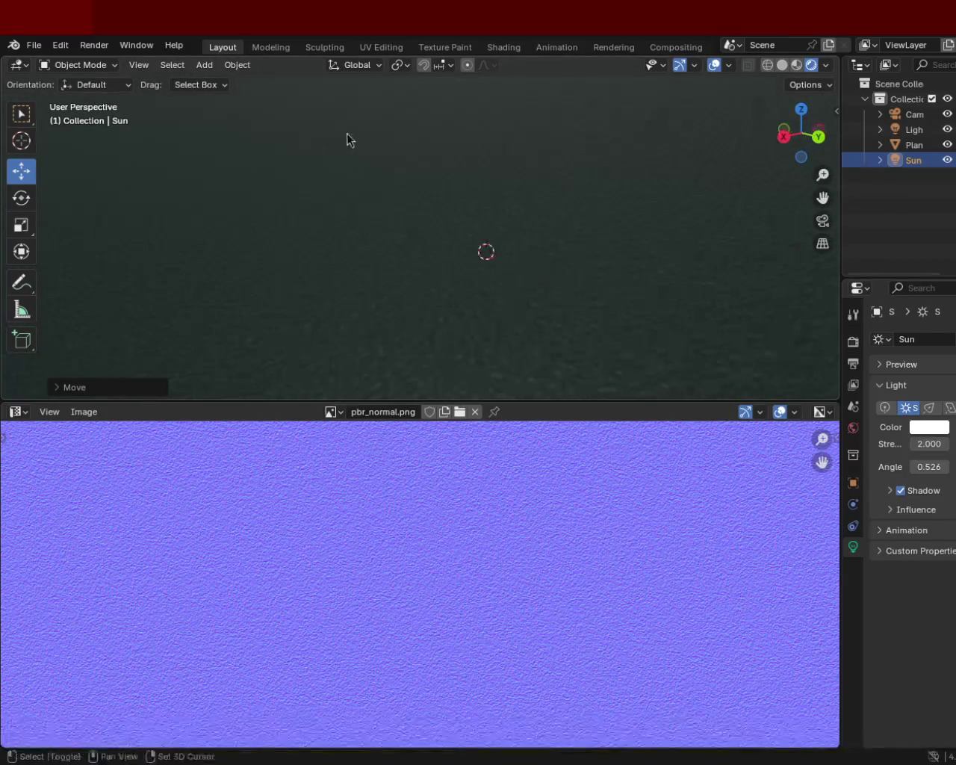
pyautogui.moveTo(433, 250)
pyautogui.mouseDown(button='middle')
pyautogui.moveTo(381, 227)
pyautogui.moveTo(420, 277)
pyautogui.moveTo(618, 279)
pyautogui.moveTo(559, 212)
pyautogui.moveTo(498, 217)
pyautogui.moveTo(467, 249)
pyautogui.moveTo(461, 309)
pyautogui.moveTo(424, 329)
pyautogui.moveTo(423, 308)
pyautogui.moveTo(386, 248)
pyautogui.mouseUp(button='middle')
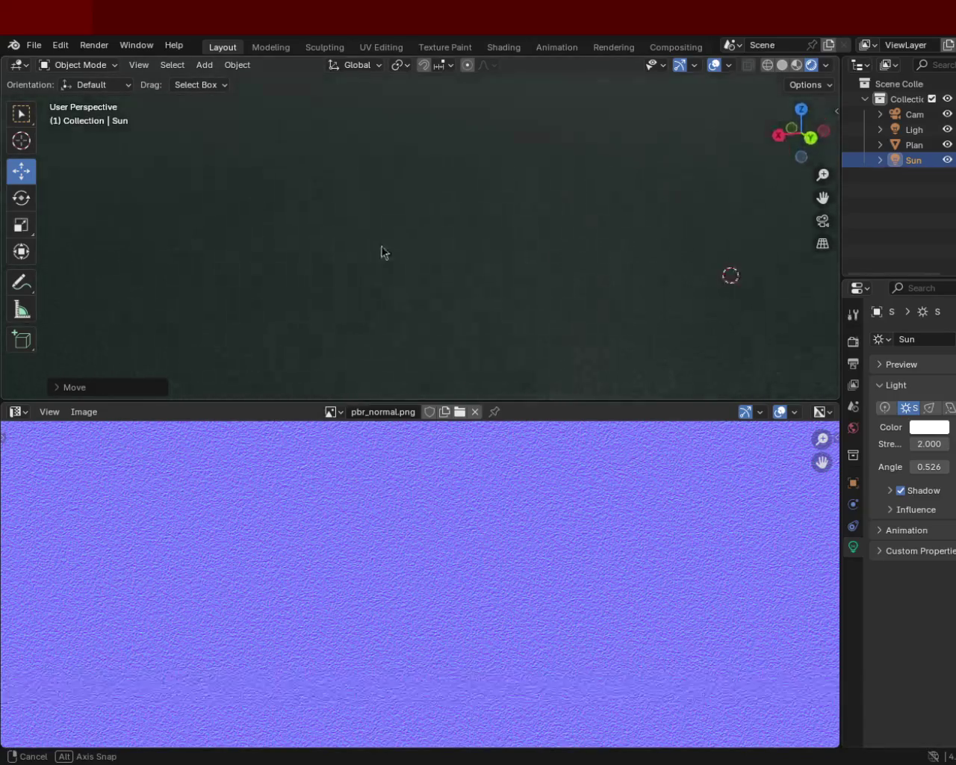
pyautogui.moveTo(321, 244)
pyautogui.mouseDown(button='middle')
pyautogui.moveTo(471, 359)
pyautogui.moveTo(408, 251)
pyautogui.moveTo(318, 286)
pyautogui.moveTo(402, 251)
pyautogui.moveTo(347, 256)
pyautogui.moveTo(390, 256)
pyautogui.mouseUp(button='middle')
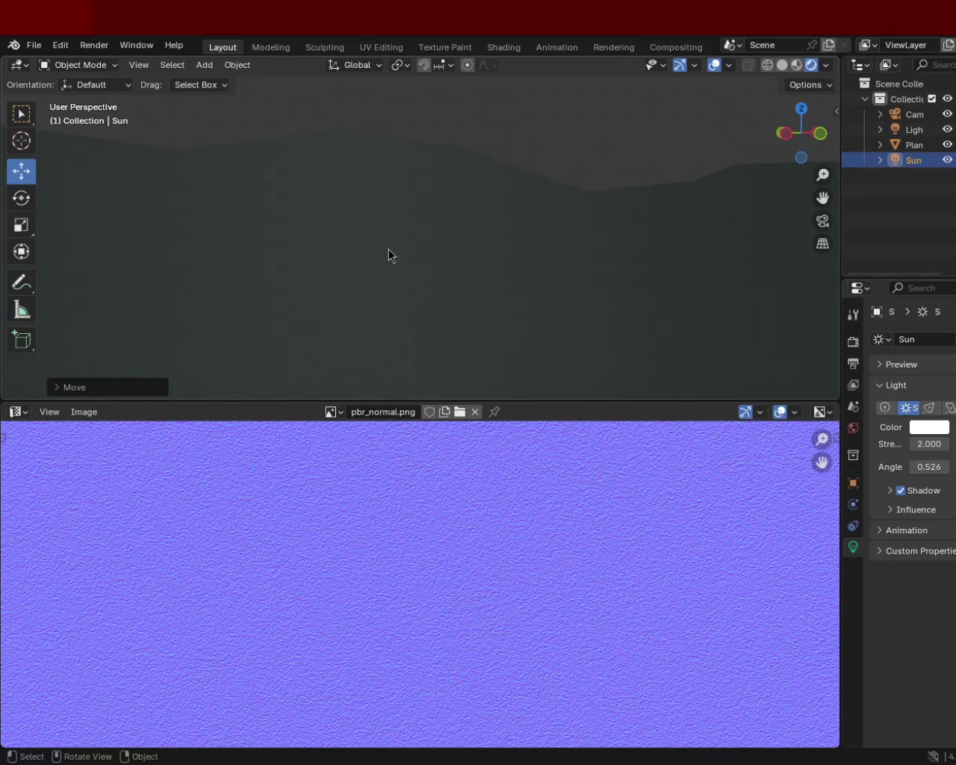
pyautogui.moveTo(532, 323)
pyautogui.mouseDown(button='middle')
pyautogui.moveTo(570, 318)
pyautogui.moveTo(574, 307)
pyautogui.mouseUp(button='middle')
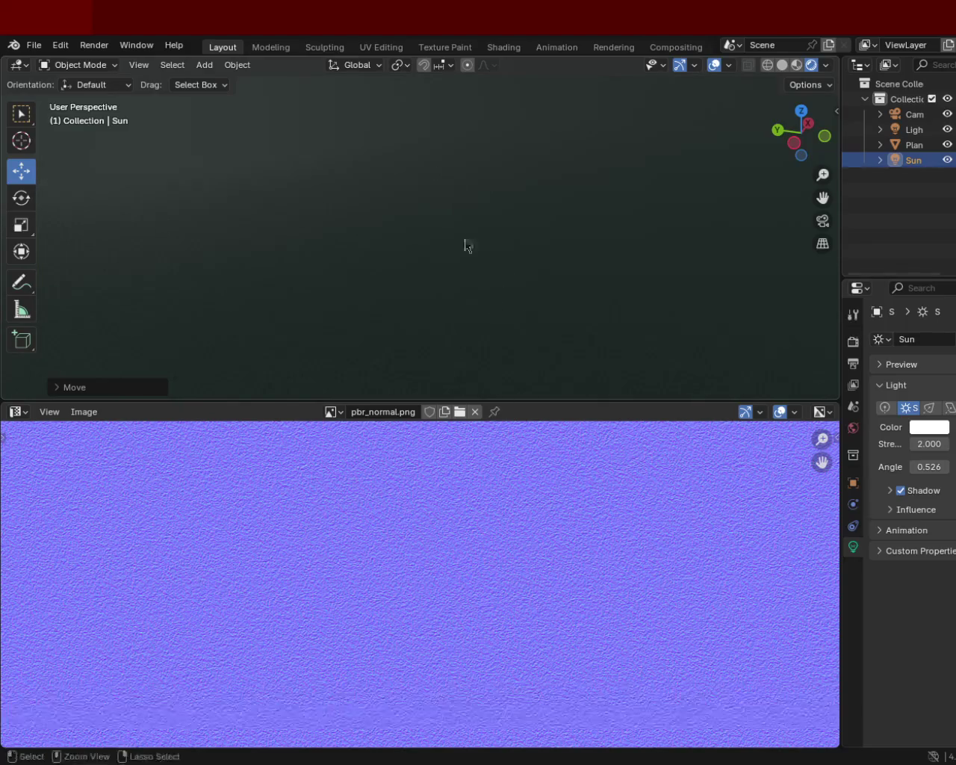
pyautogui.moveTo(458, 188)
pyautogui.mouseDown(button='middle')
pyautogui.moveTo(542, 363)
pyautogui.moveTo(453, 265)
pyautogui.moveTo(455, 247)
pyautogui.moveTo(394, 246)
pyautogui.moveTo(501, 250)
pyautogui.moveTo(485, 237)
pyautogui.mouseUp(button='middle')
pyautogui.moveTo(589, 147)
pyautogui.mouseDown(button='middle')
pyautogui.moveTo(577, 278)
pyautogui.moveTo(595, 323)
pyautogui.mouseUp(button='middle')
# Make the 3D view taller and drag the Sun strength down toward 0.790
pyautogui.moveTo(644, 401); pyautogui.dragTo(650, 476)
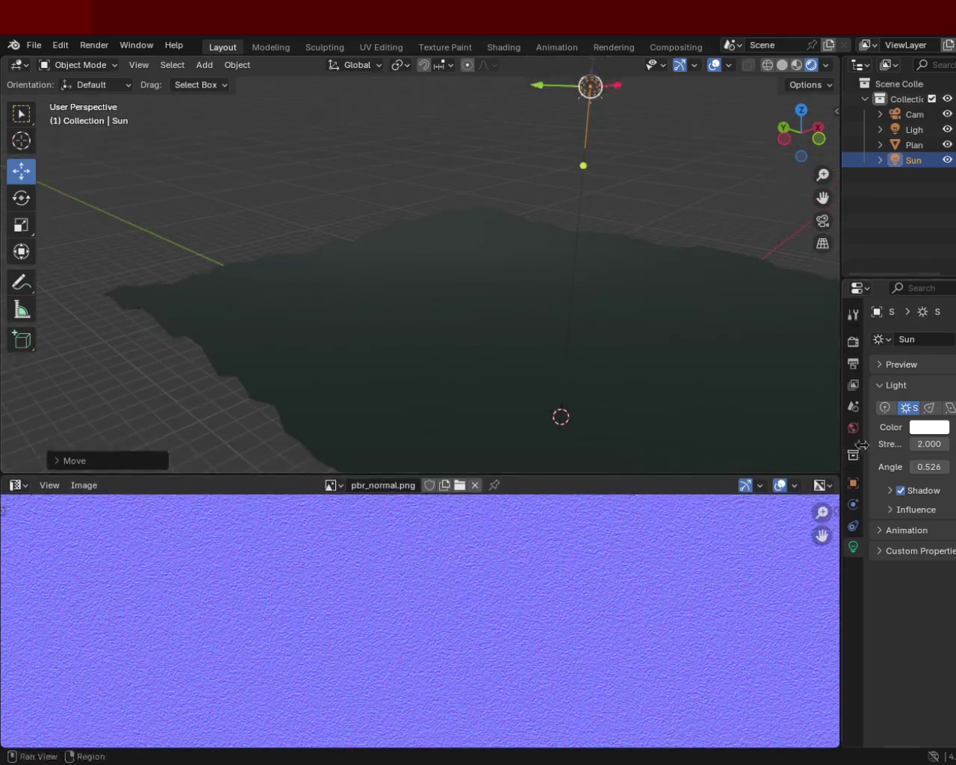
pyautogui.moveTo(925, 444); pyautogui.dragTo(943, 444)
pyautogui.click(944, 444)
# Set the Sun strength to 0.790 and switch from Material Preview back to Rendered shading
pyautogui.click(944, 443)
pyautogui.moveTo(586, 255)
pyautogui.mouseDown(button='middle')
pyautogui.moveTo(510, 241)
pyautogui.moveTo(399, 256)
pyautogui.mouseUp(button='middle')
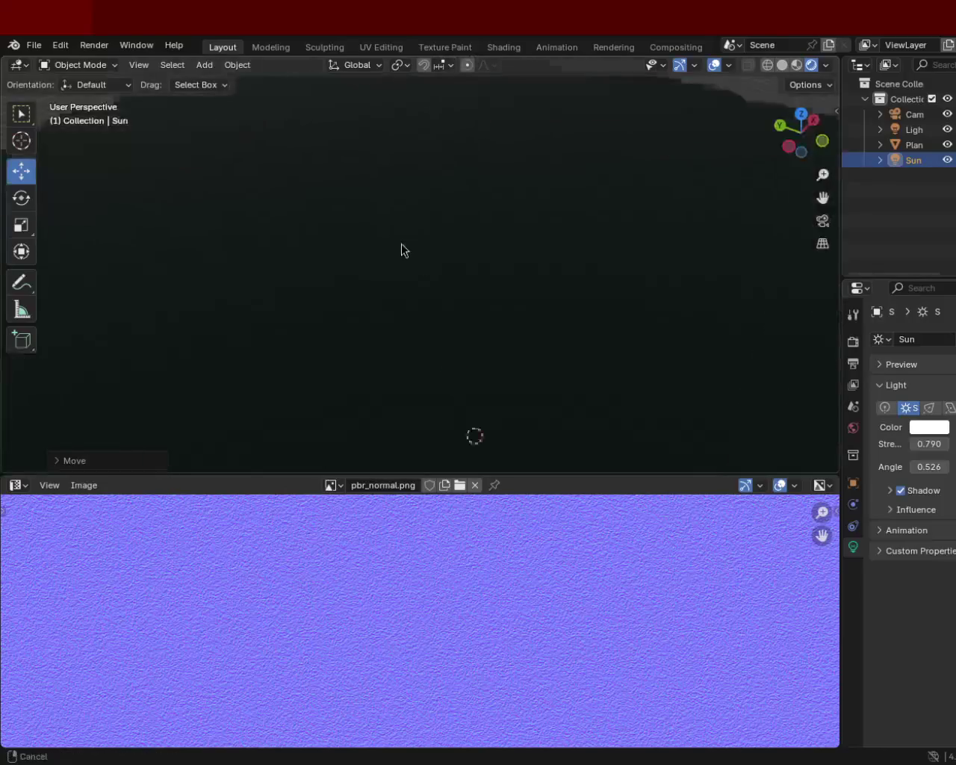
pyautogui.click(797, 65)
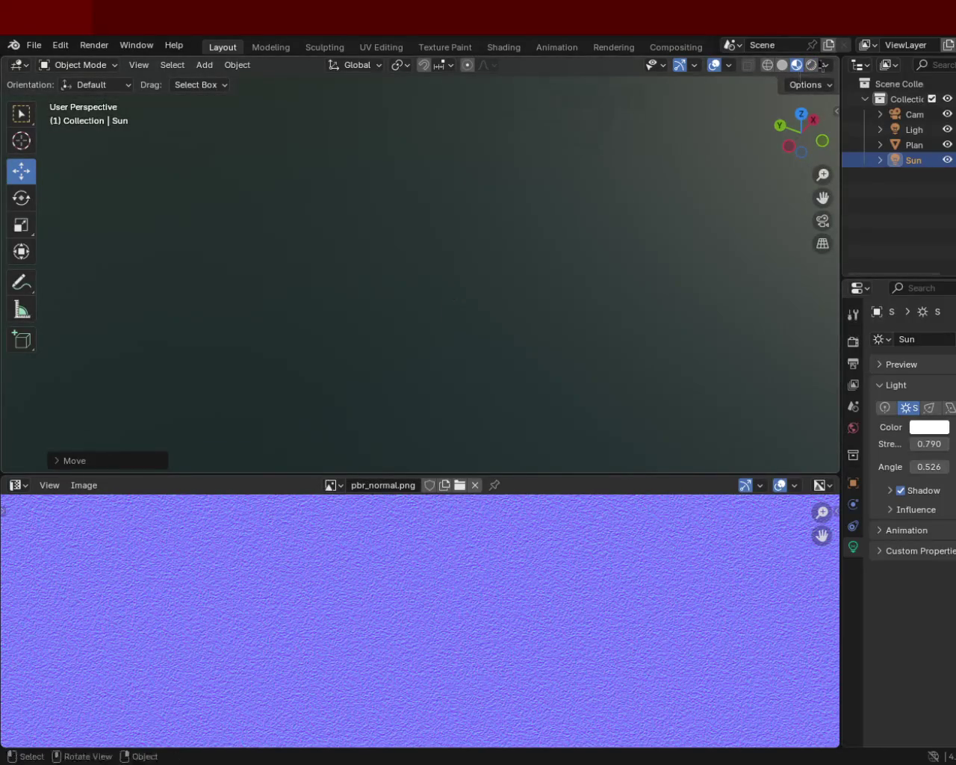
pyautogui.click(807, 68)
# Shrink the 3D view and orbit to an overview of the whole terrain under the Sun
pyautogui.moveTo(510, 251)
pyautogui.mouseDown(button='middle')
pyautogui.moveTo(549, 251)
pyautogui.moveTo(354, 186)
pyautogui.moveTo(571, 163)
pyautogui.moveTo(566, 177)
pyautogui.mouseUp(button='middle')
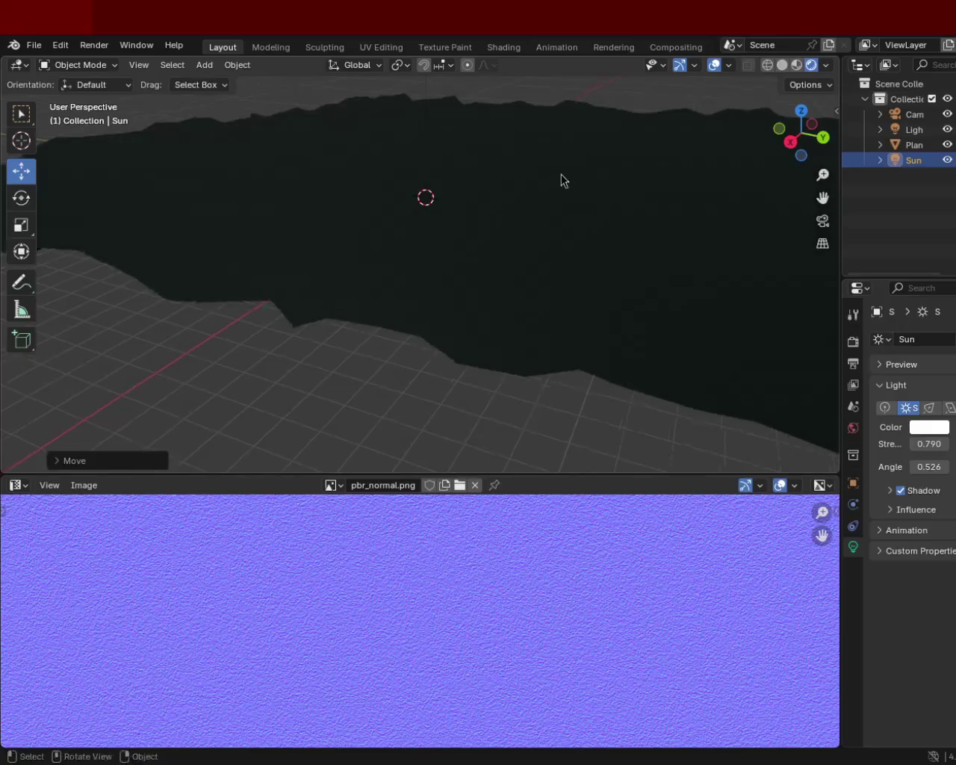
pyautogui.moveTo(588, 475); pyautogui.dragTo(600, 385)
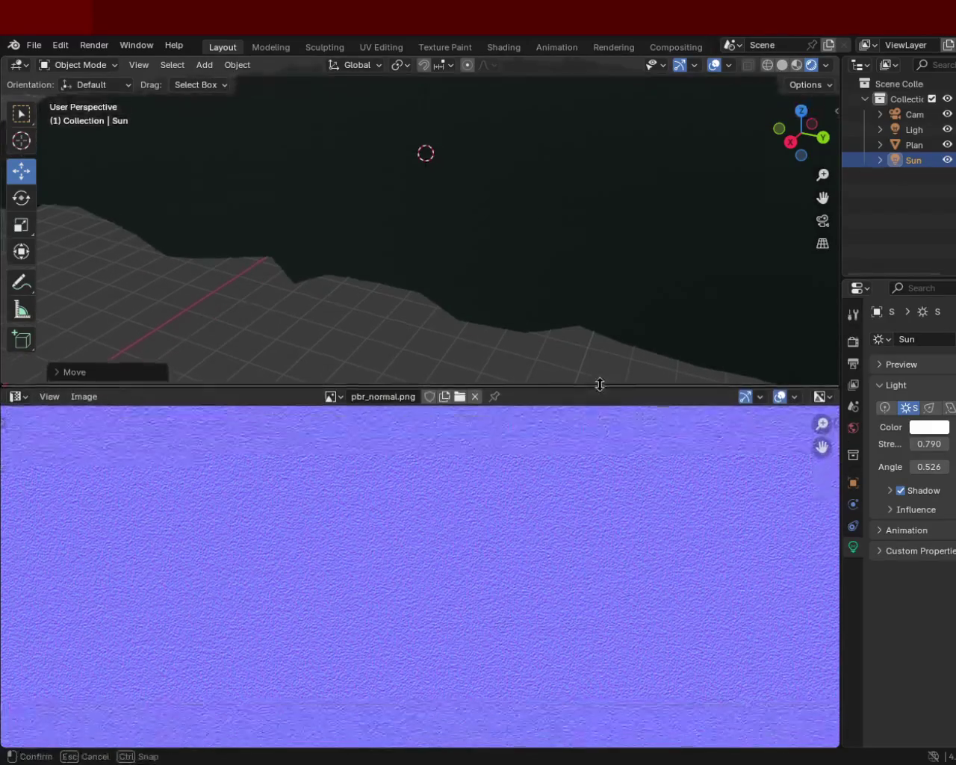
pyautogui.moveTo(444, 209)
pyautogui.mouseDown(button='middle')
pyautogui.moveTo(456, 273)
pyautogui.moveTo(584, 302)
pyautogui.moveTo(581, 251)
pyautogui.moveTo(440, 217)
pyautogui.moveTo(428, 227)
pyautogui.mouseUp(button='middle')
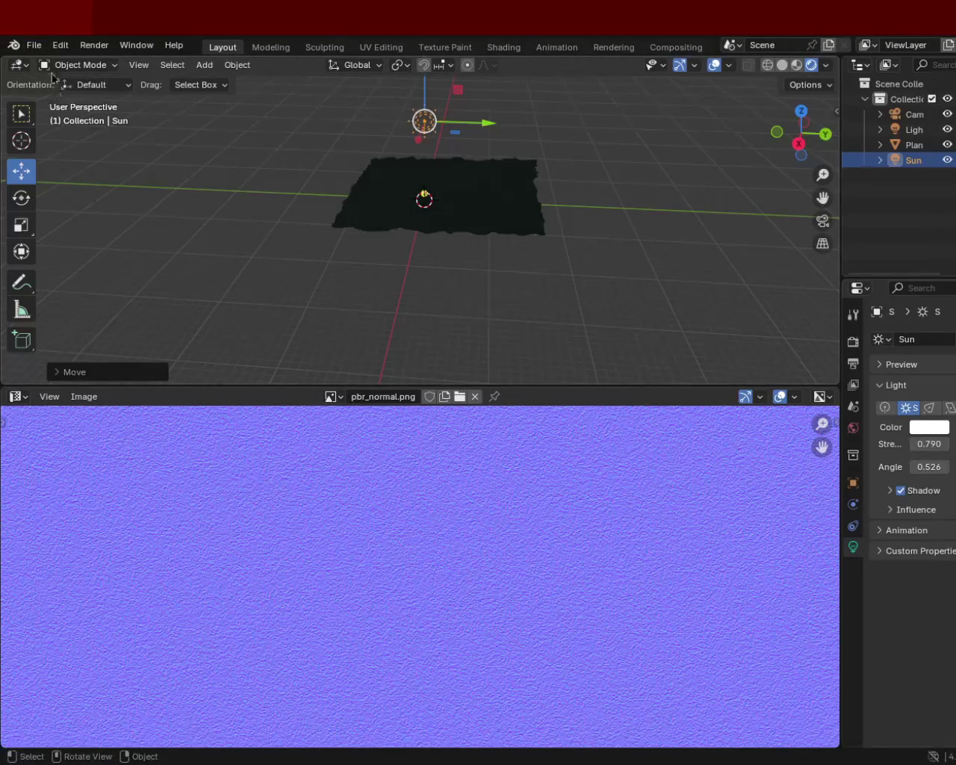
pyautogui.click(34, 46)
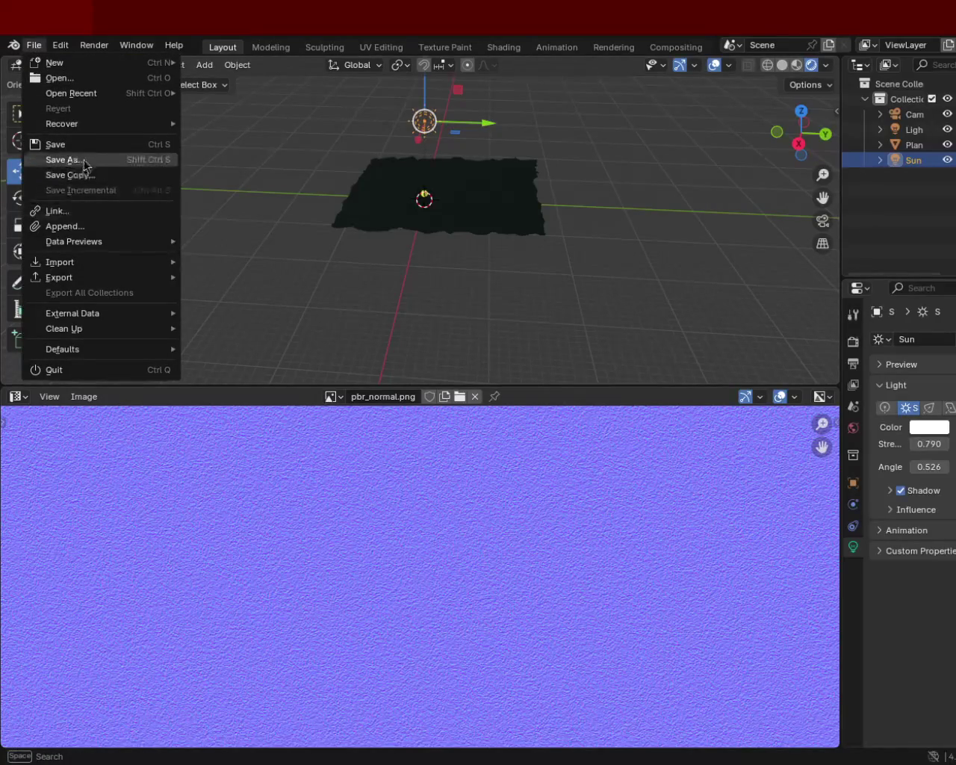
# Save the terrain scene with Sun lamp and normal-mapped surface as landscape_1.blend
pyautogui.press('Escape')
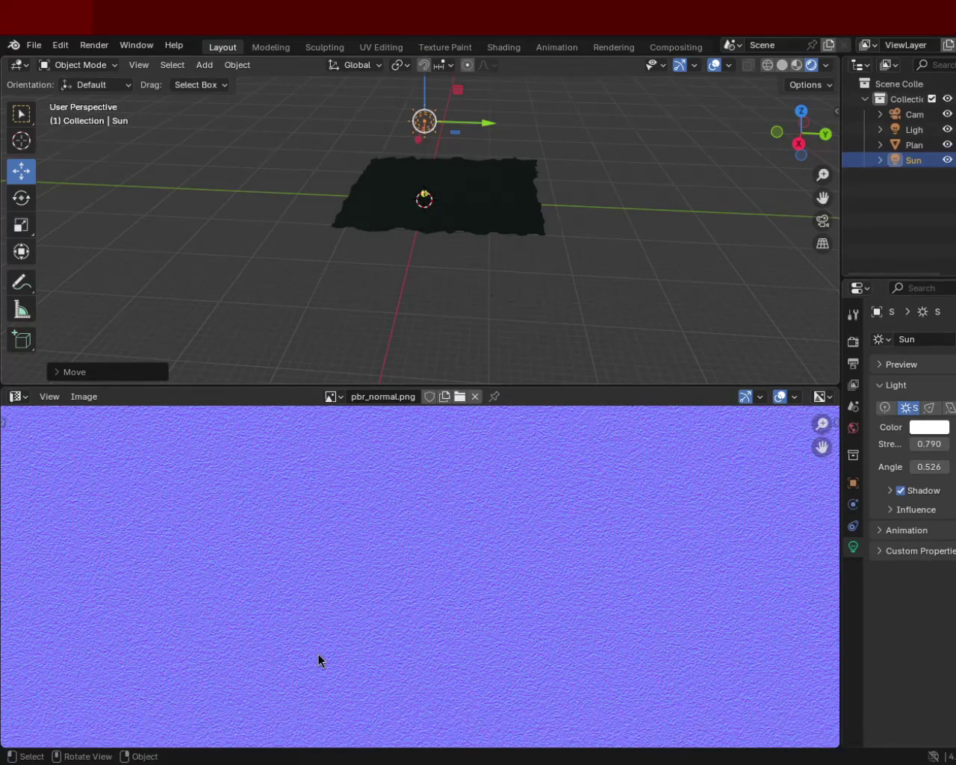
pyautogui.hotkey('ctrl', 's')
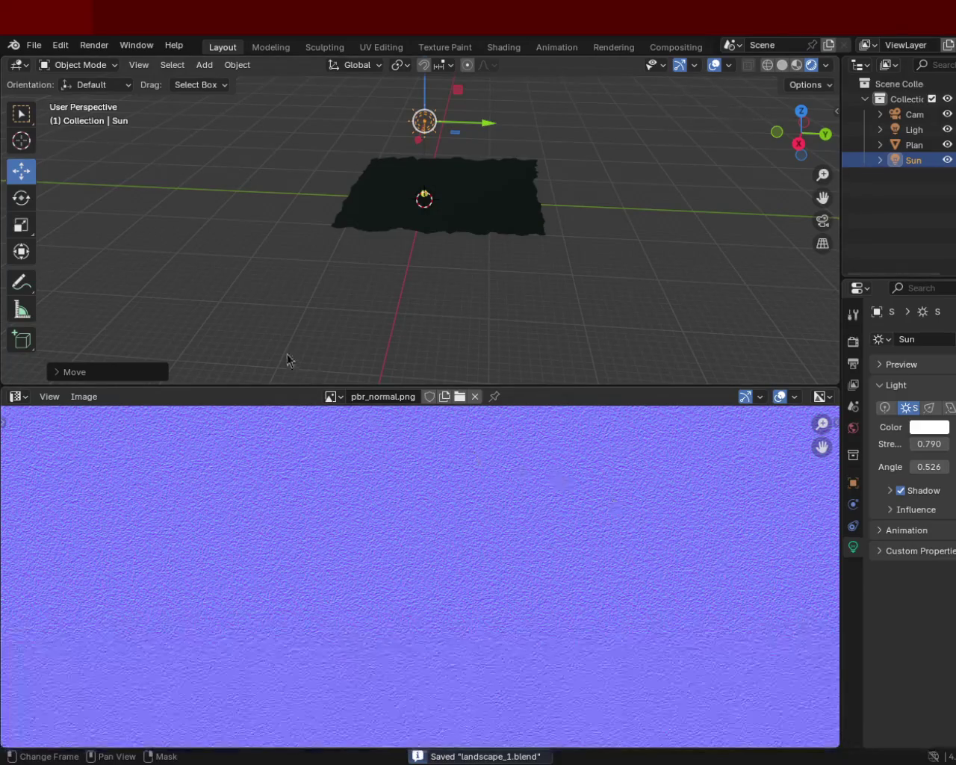